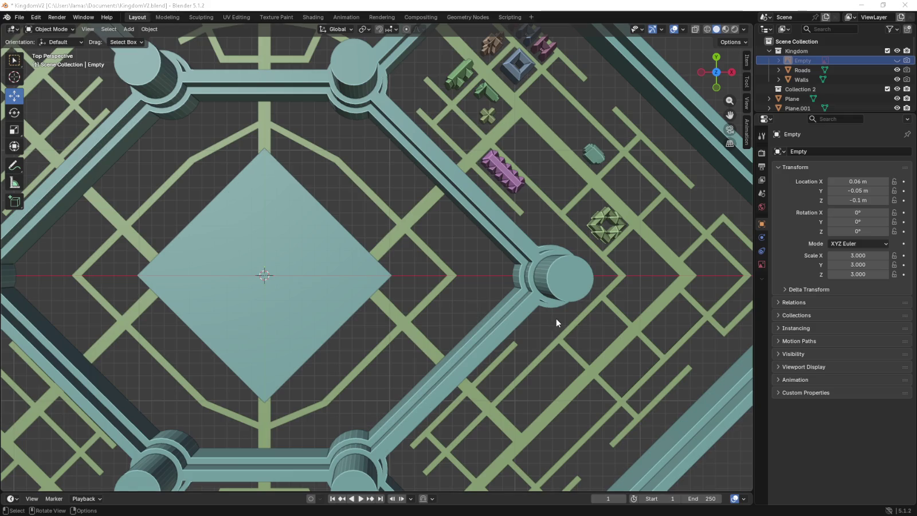
# Hide the Kingdom collection, then add a plane and scale it down.
pyautogui.keyDown('shift'); pyautogui.moveTo(417, 300); pyautogui.dragTo(564, 297, button='middle'); pyautogui.keyUp('shift')
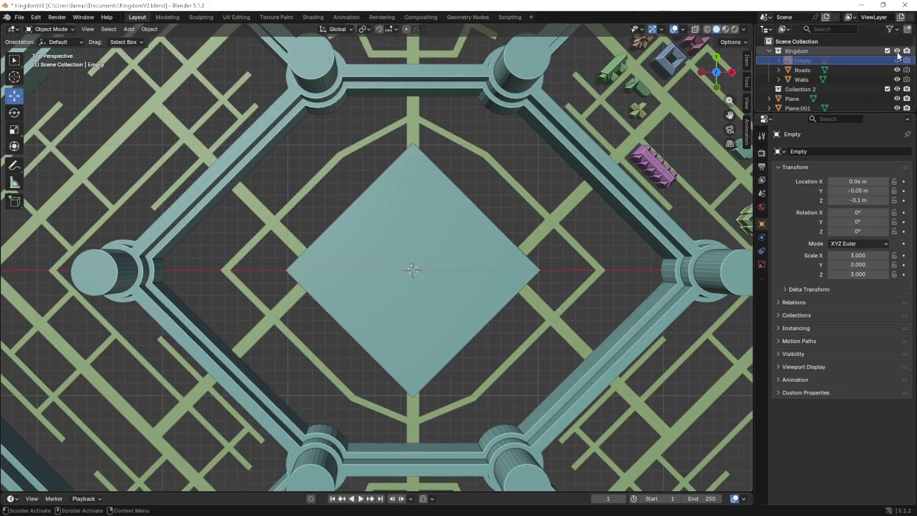
pyautogui.click(897, 51)
pyautogui.hotkey('shift', 'a')
pyautogui.click(367, 287)
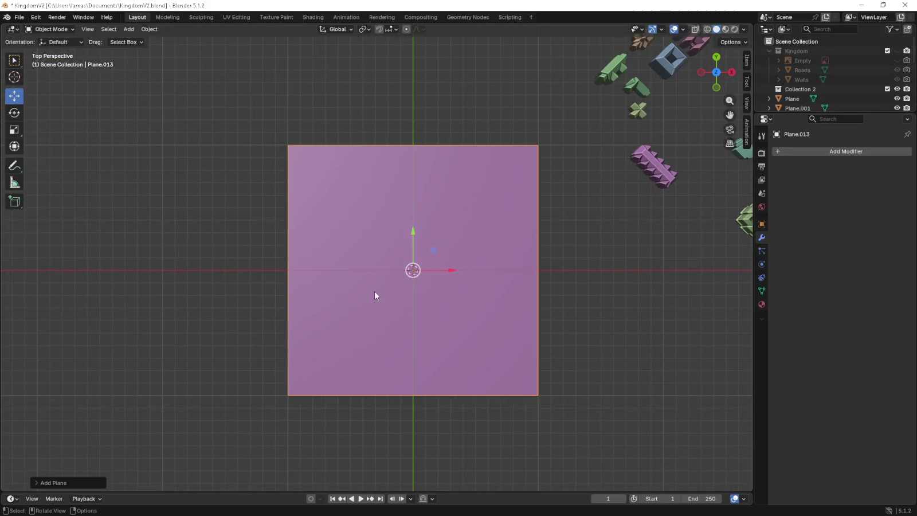
pyautogui.scroll(5, 374, 291)
pyautogui.scroll(-3, 373, 291)
pyautogui.press('s')
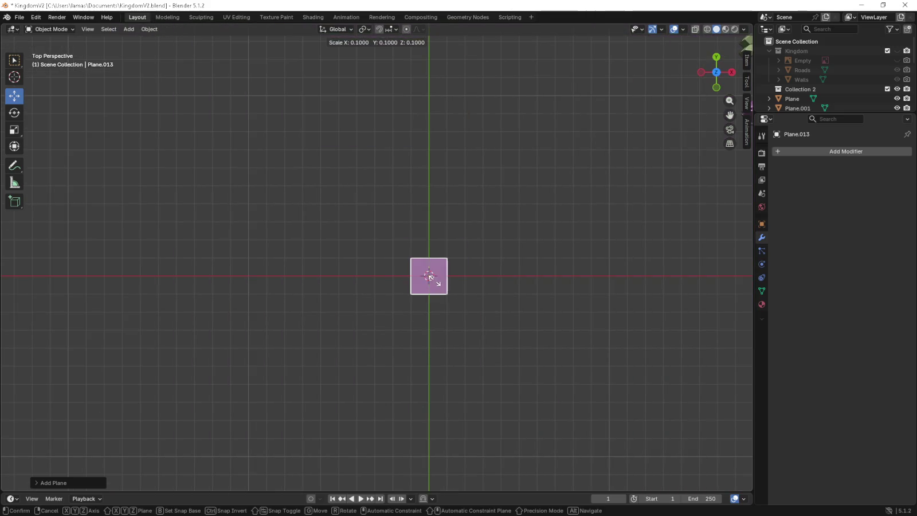
pyautogui.click(434, 280)
# Try moving the first plane along X while panning around it.
pyautogui.scroll(2, 445, 277)
pyautogui.moveTo(445, 277); pyautogui.dragTo(381, 293)
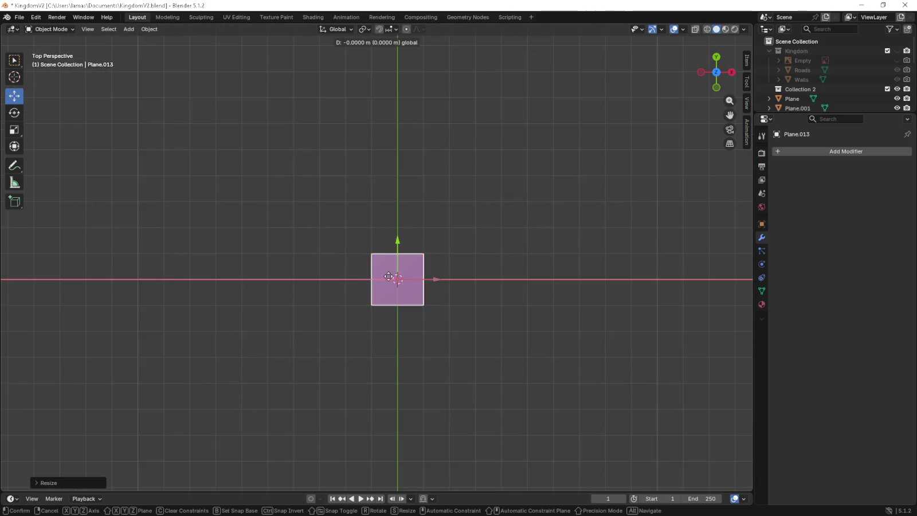
pyautogui.scroll(3, 381, 294)
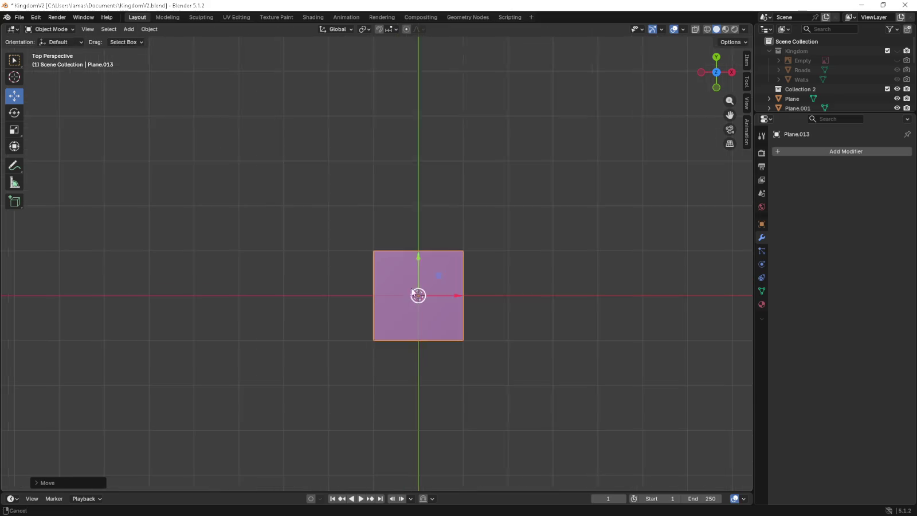
pyautogui.keyDown('shift'); pyautogui.moveTo(460, 282); pyautogui.dragTo(641, 283, button='middle'); pyautogui.keyUp('shift')
pyautogui.scroll(-1, 640, 283)
pyautogui.moveTo(600, 286); pyautogui.dragTo(560, 281)
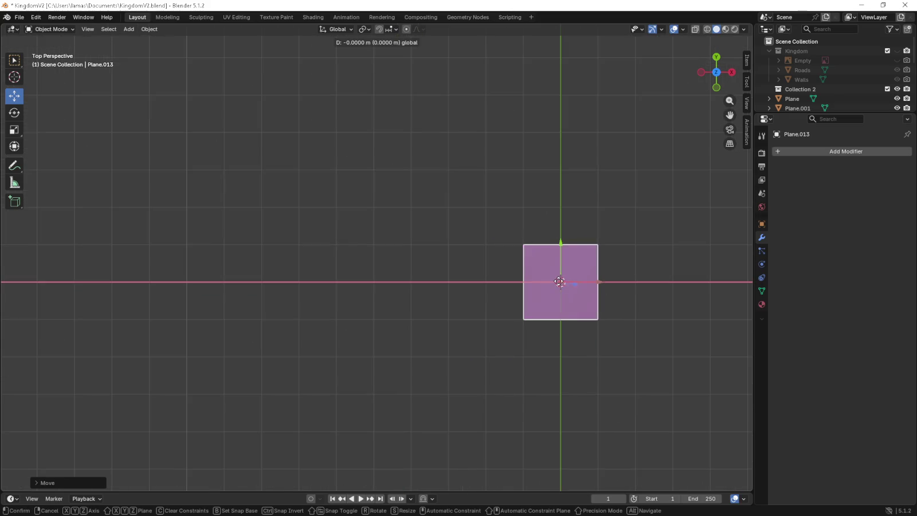
pyautogui.scroll(-3, 624, 293)
pyautogui.keyDown('shift'); pyautogui.moveTo(625, 295); pyautogui.dragTo(487, 293, button='middle'); pyautogui.keyUp('shift')
pyautogui.scroll(-4, 475, 290)
pyautogui.scroll(2, 385, 285)
pyautogui.moveTo(405, 276); pyautogui.dragTo(406, 277)
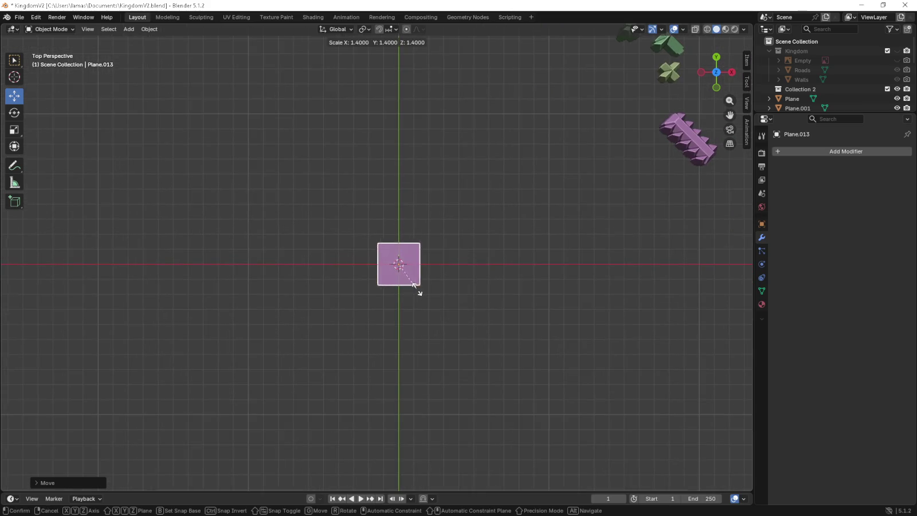
pyautogui.click(428, 298)
# Shrink the first plane slightly, then delete it.
pyautogui.scroll(5, 429, 298)
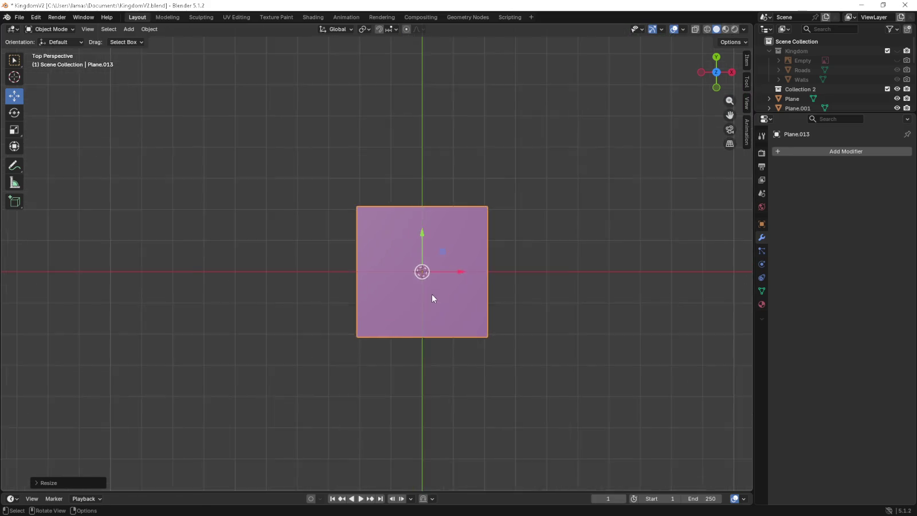
pyautogui.press('s')
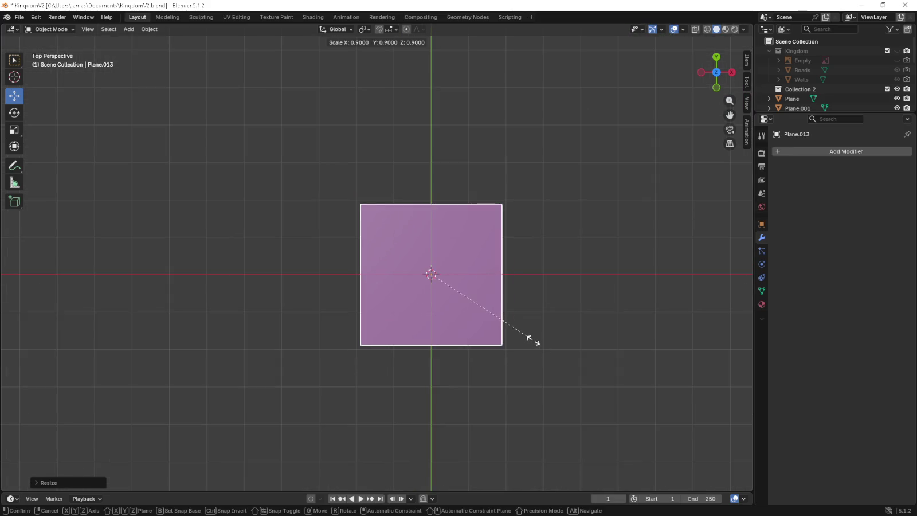
pyautogui.click(550, 347)
pyautogui.scroll(4, 442, 365)
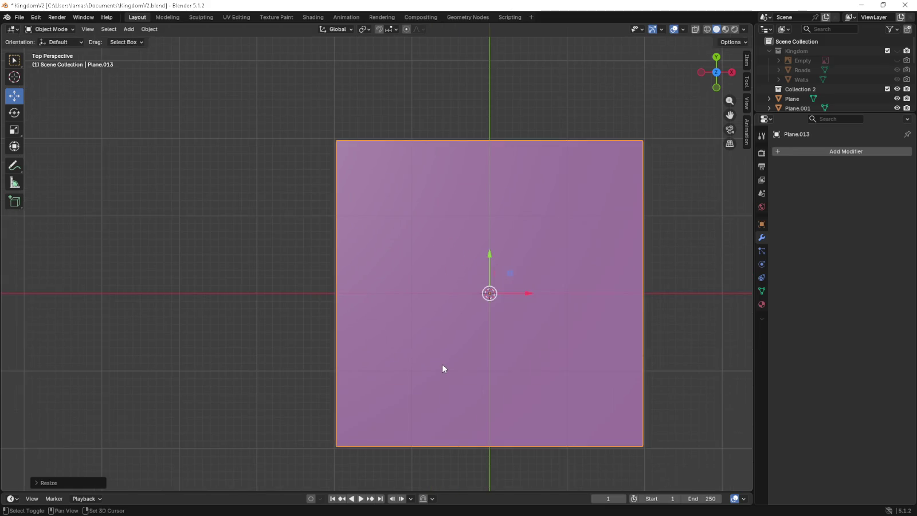
pyautogui.press('x')
pyautogui.click(457, 283)
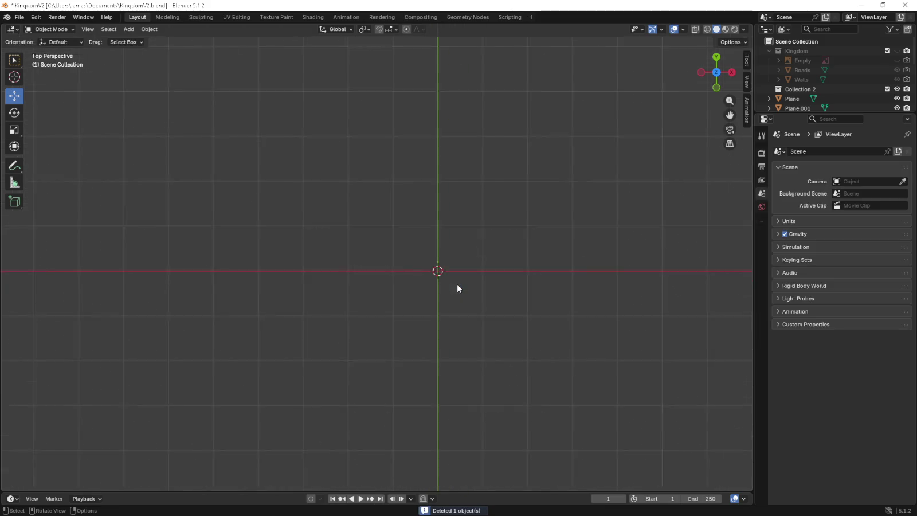
# Add a fresh plane at the origin and scale it to 0.3.
pyautogui.hotkey('shift', 'a')
pyautogui.click(486, 284)
pyautogui.press('s')
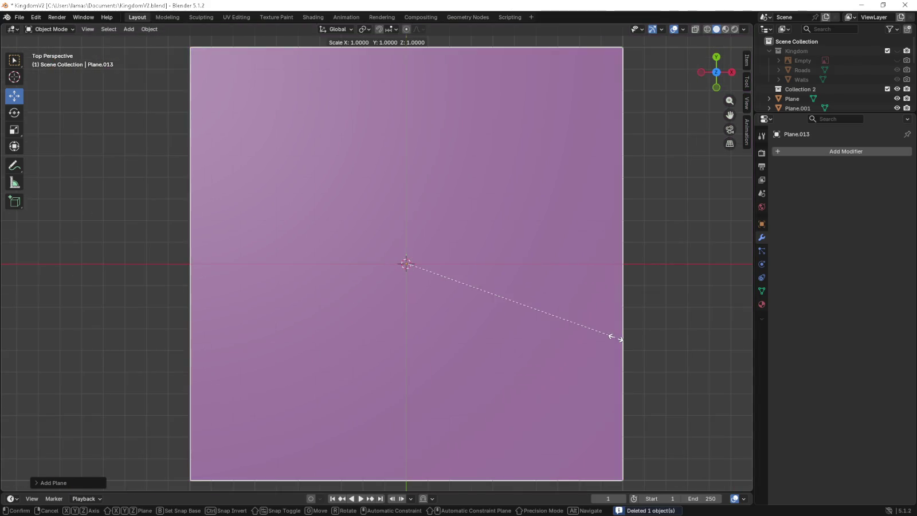
pyautogui.click(448, 298)
# Move the plane −0.7 m along X and enter Edit Mode.
pyautogui.press('g')
pyautogui.press('x')
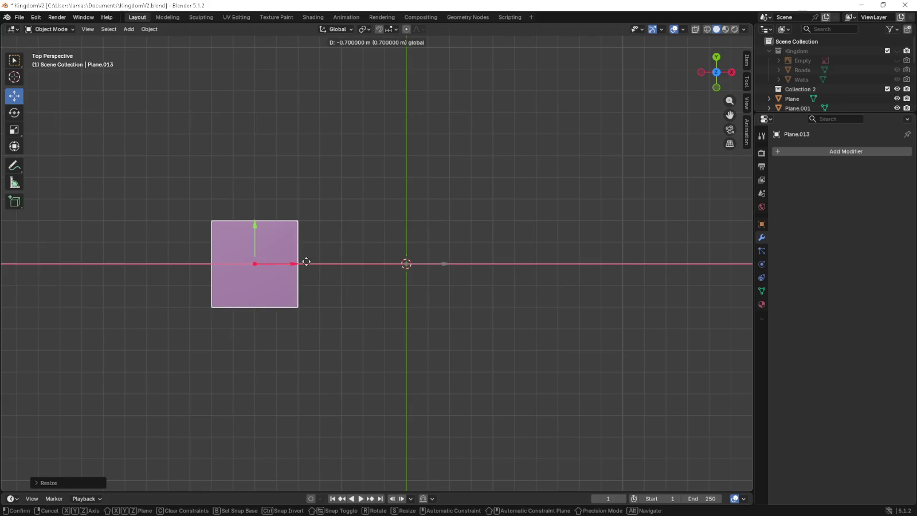
pyautogui.click(101, 261)
pyautogui.keyDown('shift'); pyautogui.moveTo(312, 265); pyautogui.dragTo(413, 283, button='middle'); pyautogui.keyUp('shift')
pyautogui.press('Tab')
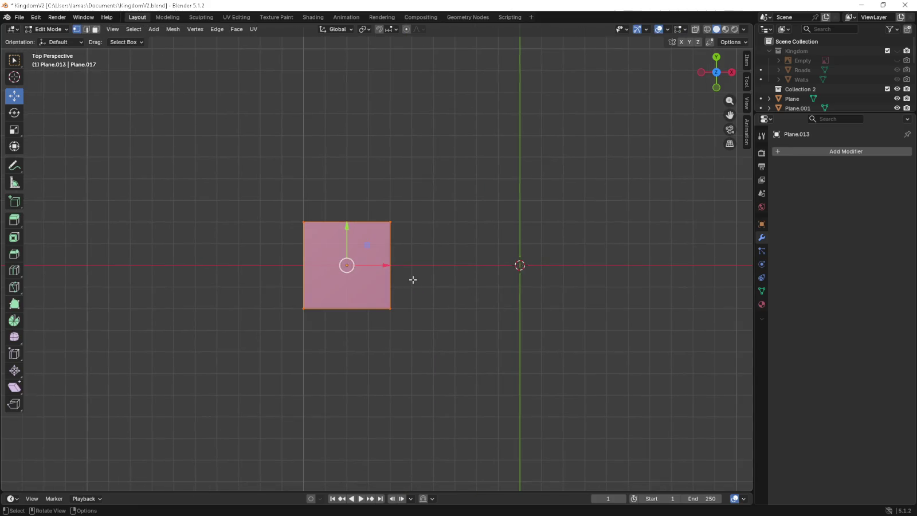
# Stretch the plane's right edge 0.7 m along X and add 14 evenly spaced loop cuts.
pyautogui.click(383, 243)
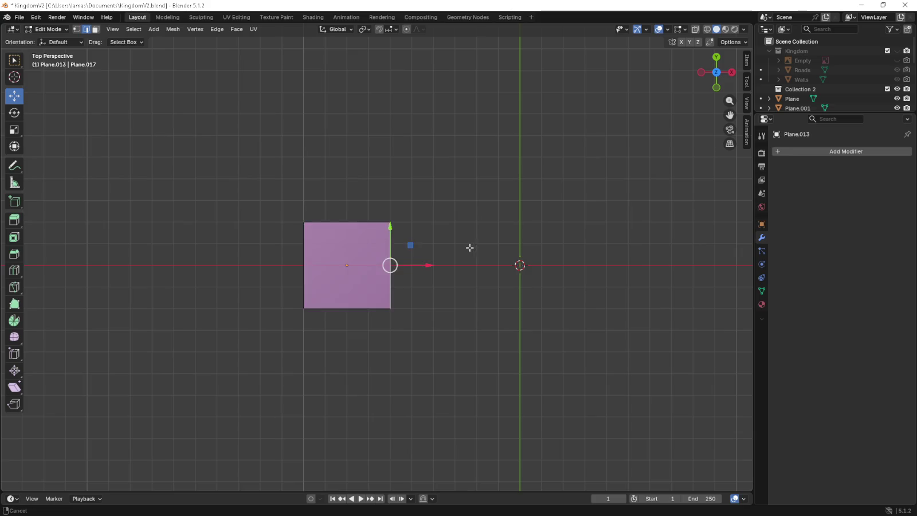
pyautogui.keyDown('shift'); pyautogui.moveTo(470, 248); pyautogui.dragTo(358, 229, button='middle'); pyautogui.keyUp('shift')
pyautogui.moveTo(306, 252)
pyautogui.mouseDown()
pyautogui.moveTo(629, 276)
pyautogui.moveTo(705, 327)
pyautogui.mouseUp()
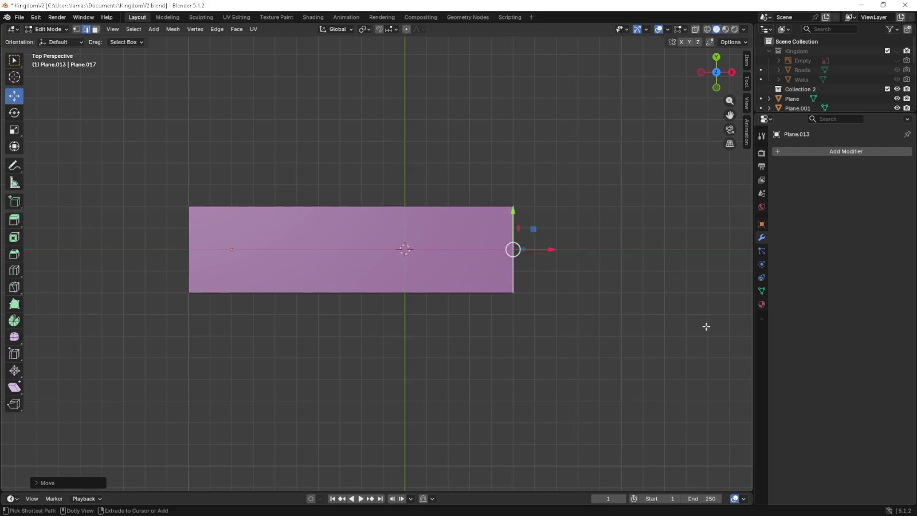
pyautogui.hotkey('ctrl', 'r')
pyautogui.scroll(6, 312, 228)
pyautogui.scroll(4, 311, 220)
pyautogui.scroll(4, 309, 211)
pyautogui.click(308, 210)
pyautogui.rightClick(307, 210)
# Add 3 evenly spaced horizontal loop cuts across the rectangle.
pyautogui.hotkey('ctrl', 'r')
pyautogui.scroll(1, 481, 239)
pyautogui.scroll(1, 480, 240)
pyautogui.click(481, 239)
pyautogui.rightClick(478, 240)
# In vertex mode, select the lower-left edge and extend it 0.3 m downward.
pyautogui.hotkey('alt', 'a')
pyautogui.click(76, 29)
pyautogui.moveTo(149, 338)
pyautogui.mouseDown()
pyautogui.moveTo(246, 322)
pyautogui.moveTo(278, 289)
pyautogui.mouseUp()
pyautogui.keyDown('shift'); pyautogui.moveTo(313, 352); pyautogui.dragTo(330, 331, button='middle'); pyautogui.keyUp('shift')
pyautogui.press('g')
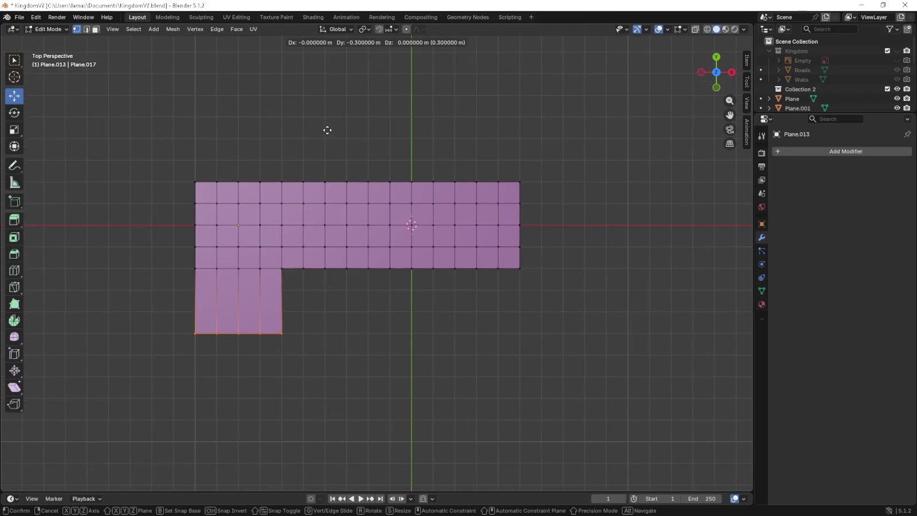
pyautogui.click(327, 342)
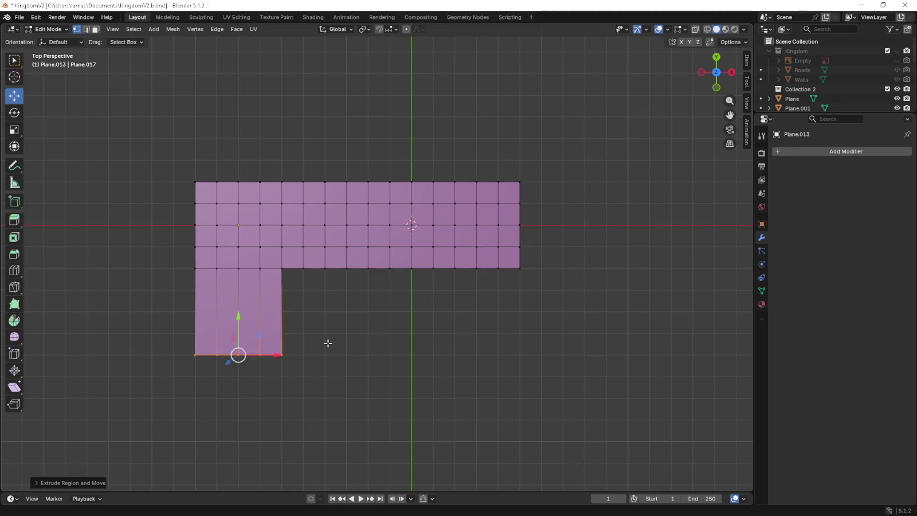
# Cut the downward extension into 3 matching rows and select the top-left faces.
pyautogui.hotkey('ctrl', 'r')
pyautogui.scroll(2, 264, 300)
pyautogui.click(264, 300)
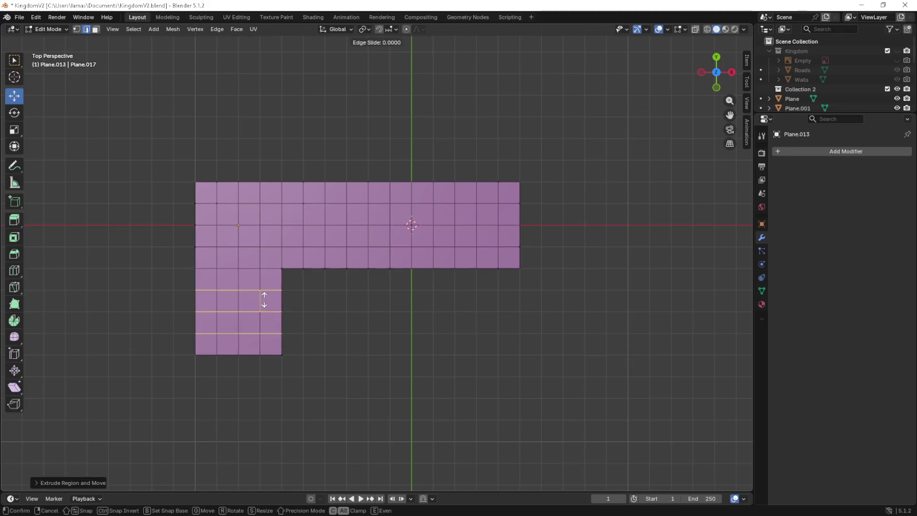
pyautogui.rightClick(262, 296)
pyautogui.click(307, 287)
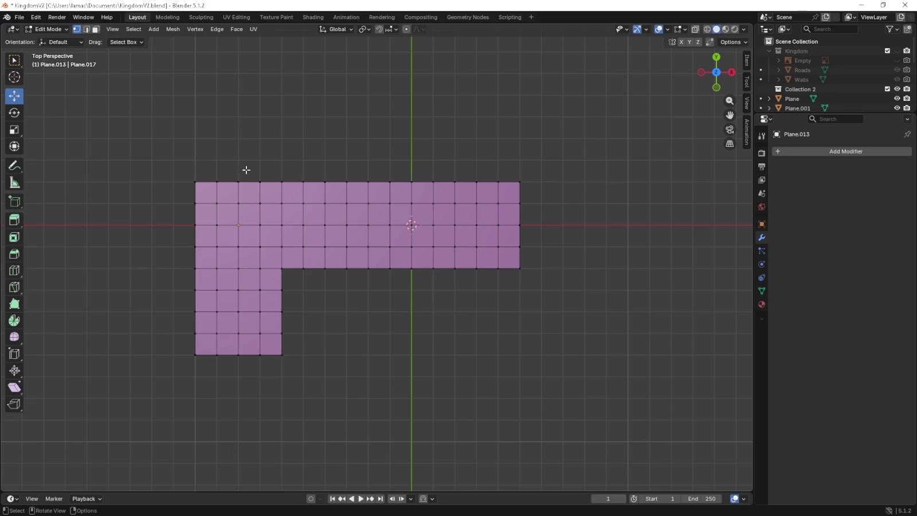
pyautogui.moveTo(180, 157)
pyautogui.mouseDown()
pyautogui.moveTo(310, 220)
pyautogui.moveTo(290, 218)
pyautogui.mouseUp()
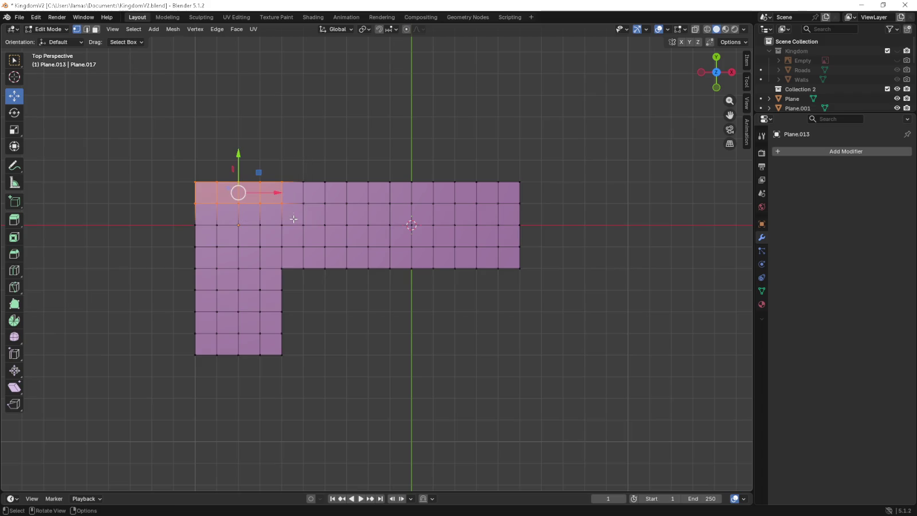
# Start extruding the top-left faces, then cancel and clear the selection.
pyautogui.press('e')
pyautogui.click(453, 332)
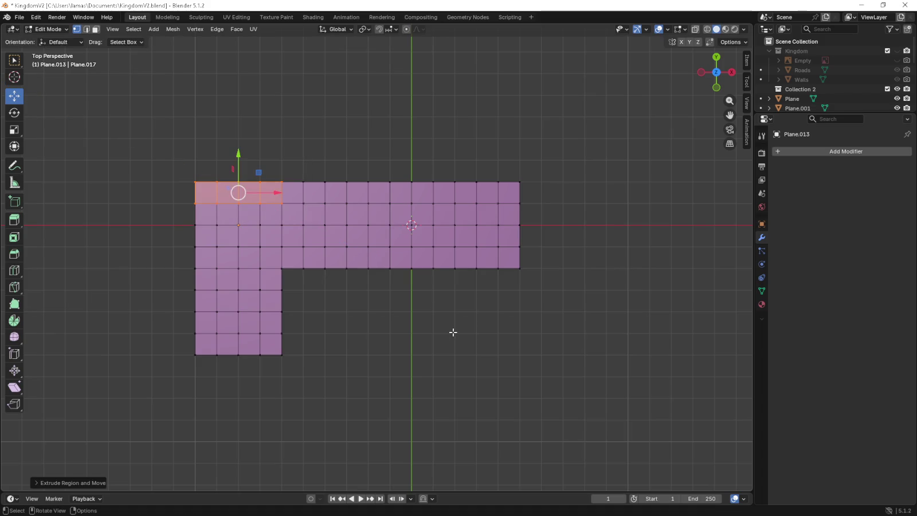
pyautogui.press('g')
pyautogui.press('Escape')
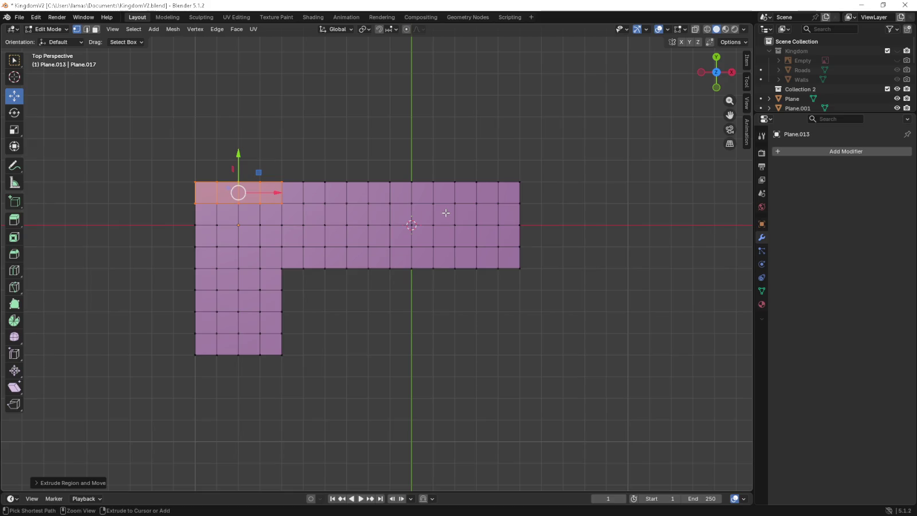
pyautogui.click(205, 148)
# Extrude the top-left edge upward by two grid rows.
pyautogui.moveTo(184, 147); pyautogui.dragTo(283, 195)
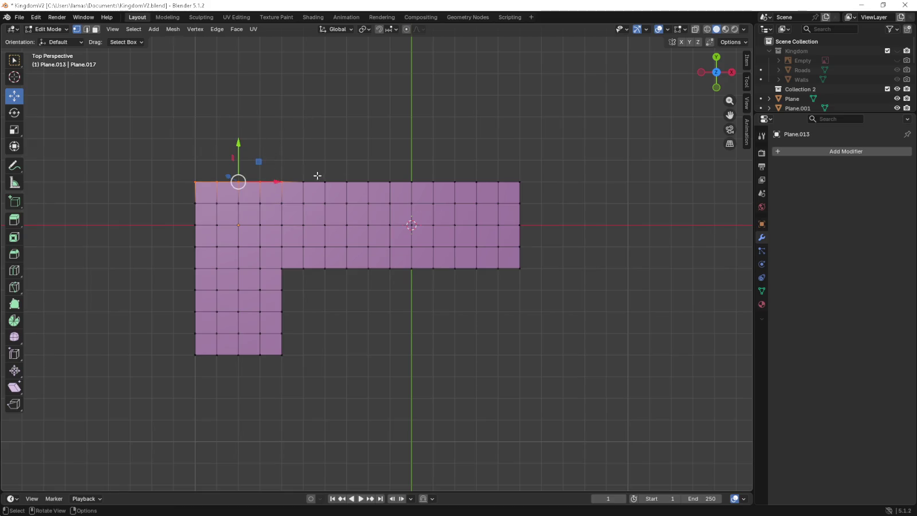
pyautogui.press('e')
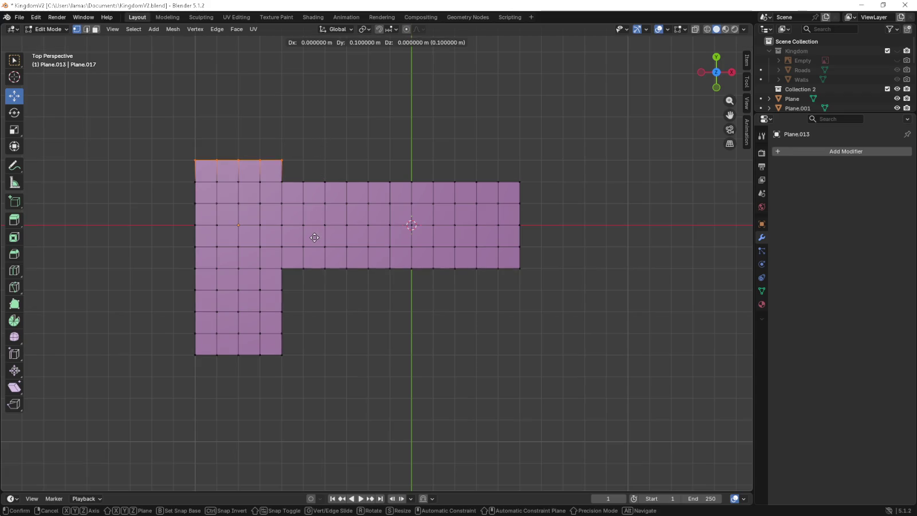
pyautogui.click(315, 238)
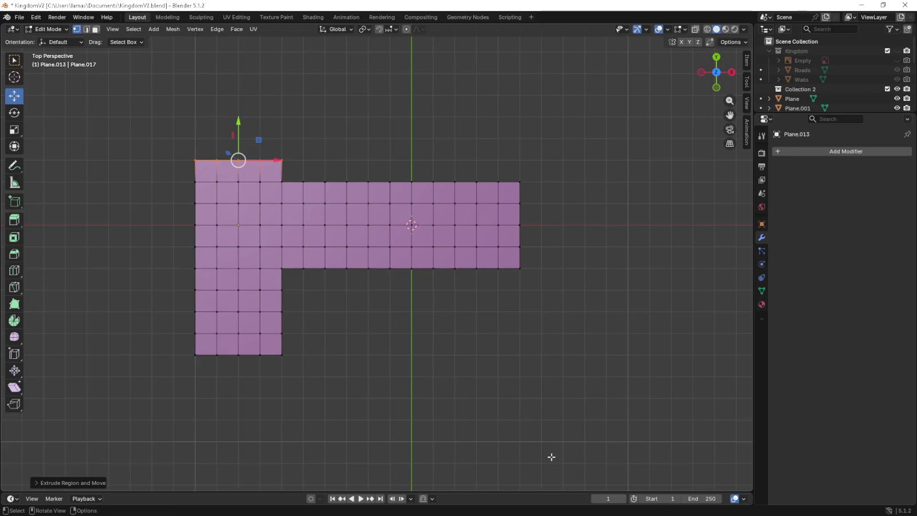
pyautogui.press('e')
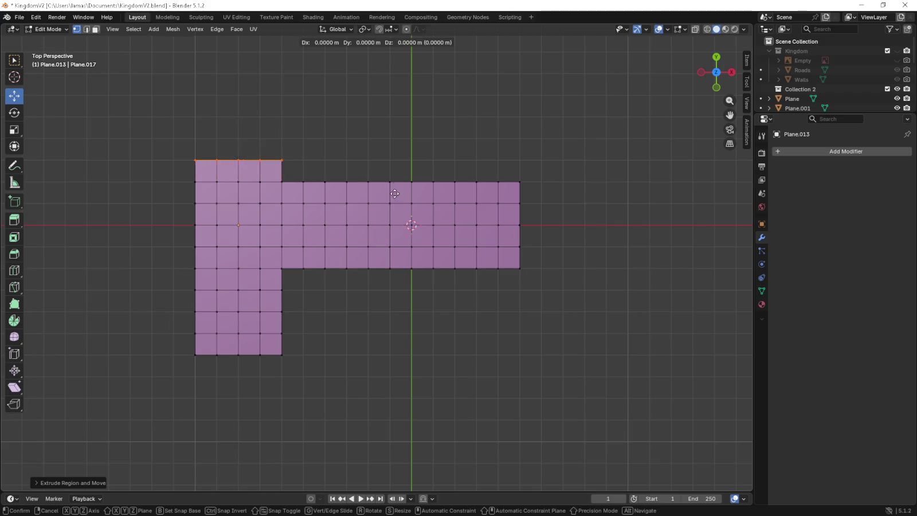
pyautogui.click(391, 165)
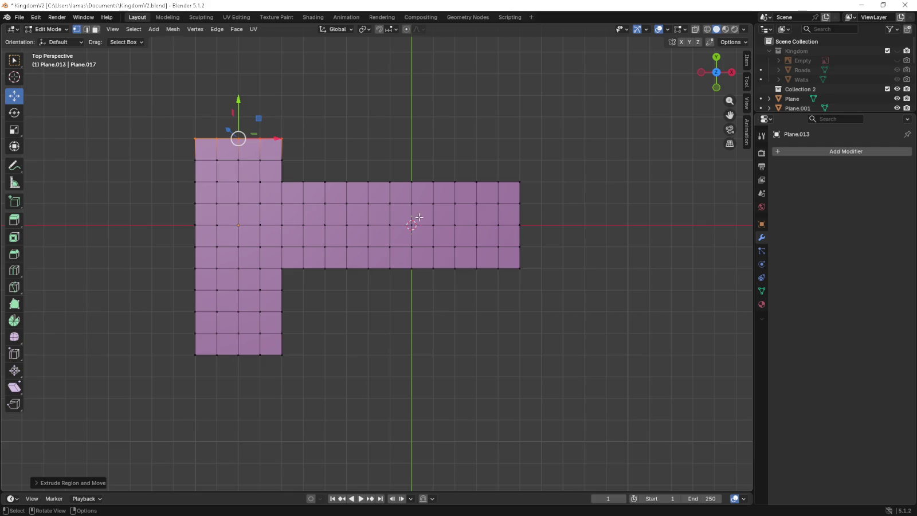
# Extrude the right part's top edge upward by two grid rows.
pyautogui.moveTo(528, 159); pyautogui.dragTo(450, 200)
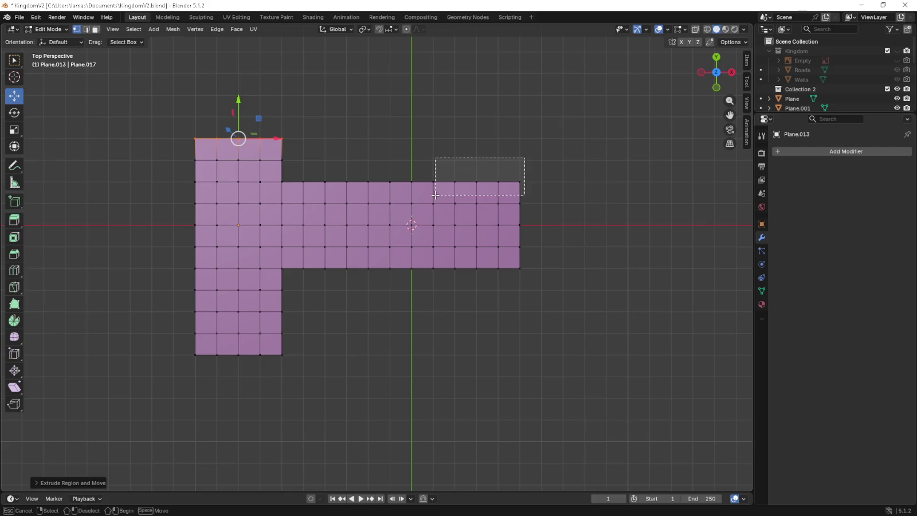
pyautogui.press('e')
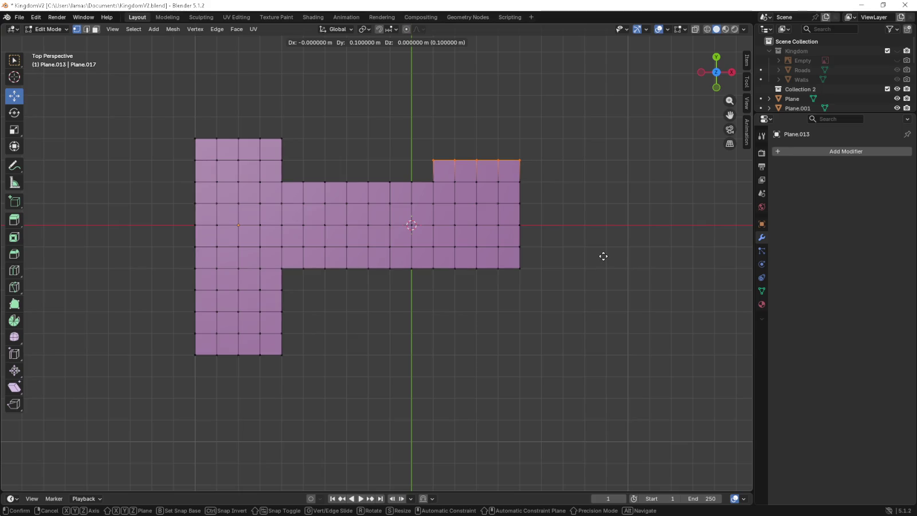
pyautogui.click(603, 256)
pyautogui.press('e')
pyautogui.click(599, 230)
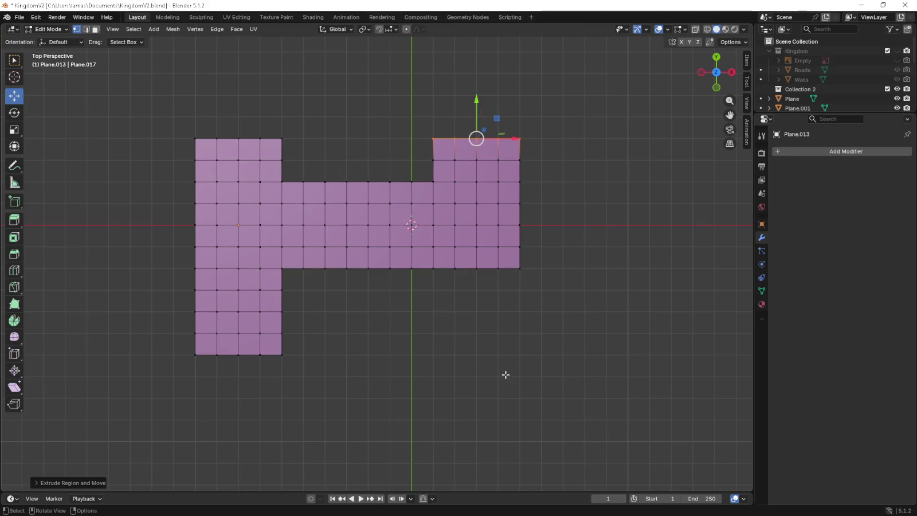
# Select the whole floor plan, abandon a Z move, and switch to a front view.
pyautogui.press('a')
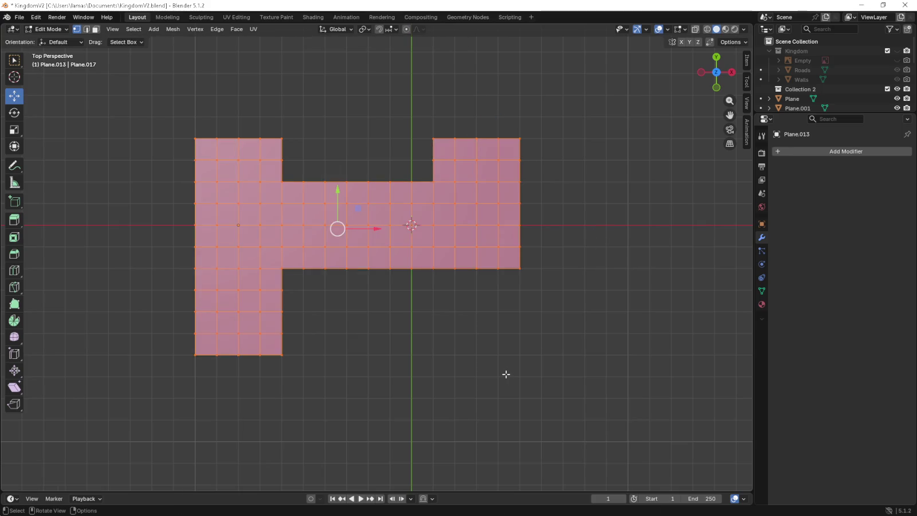
pyautogui.press('KP_3')
pyautogui.press('g')
pyautogui.press('z')
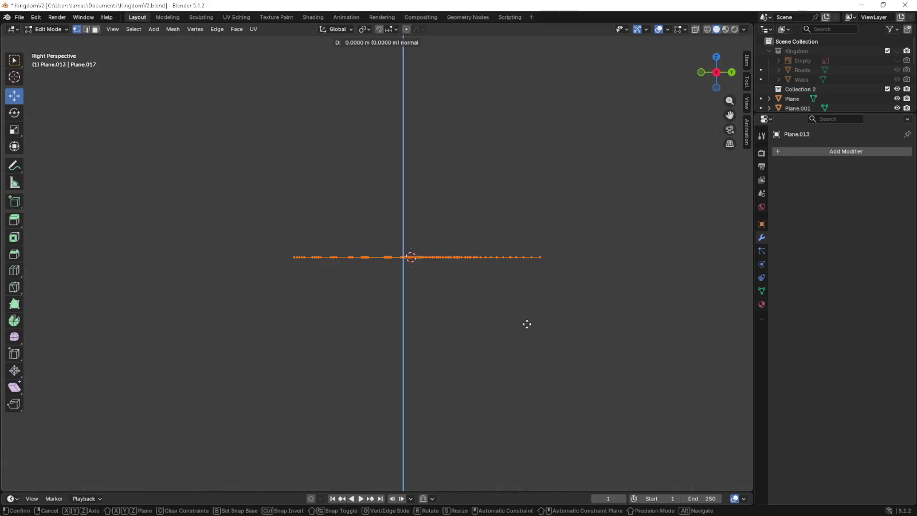
pyautogui.rightClick(516, 485)
pyautogui.moveTo(411, 407); pyautogui.dragTo(495, 411, button='middle')
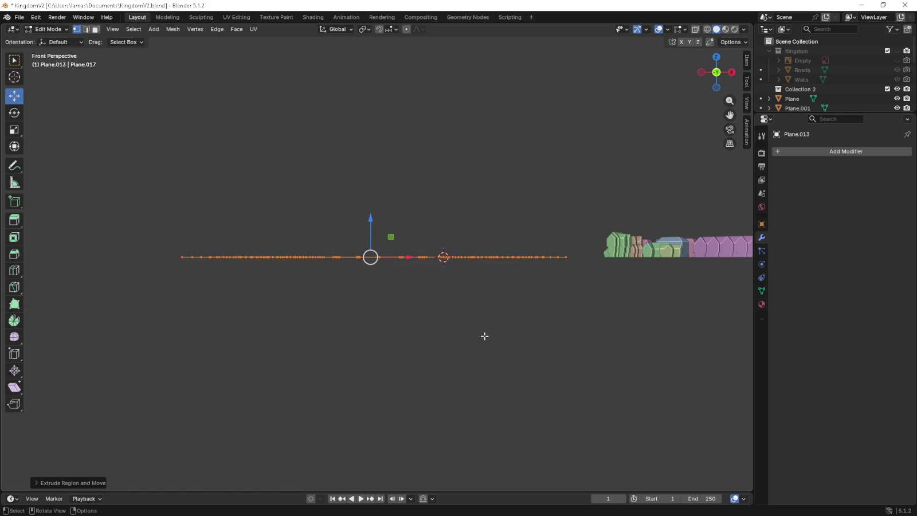
pyautogui.press('KP_1')
pyautogui.press('KP_8')
pyautogui.press('KP_5')
pyautogui.press('KP_5')
pyautogui.press('KP_2')
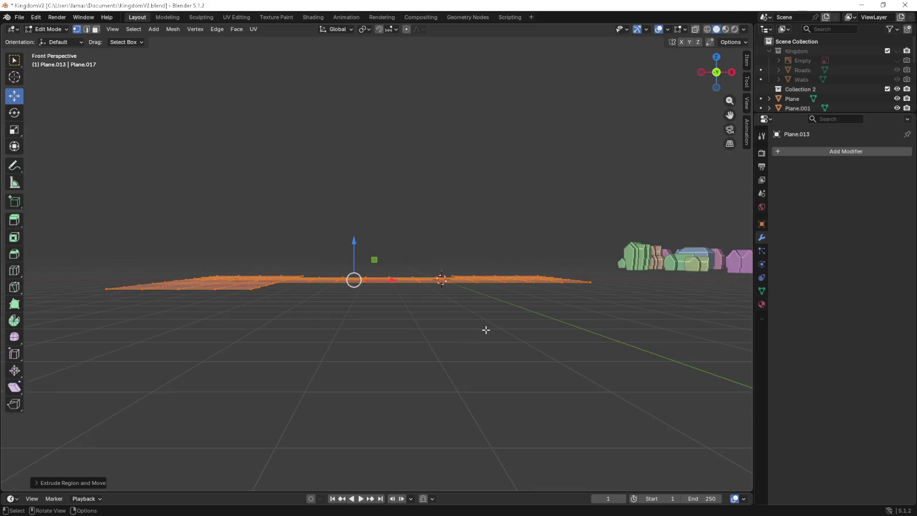
# Extrude all faces upward into walls and orbit to inspect them.
pyautogui.press('e')
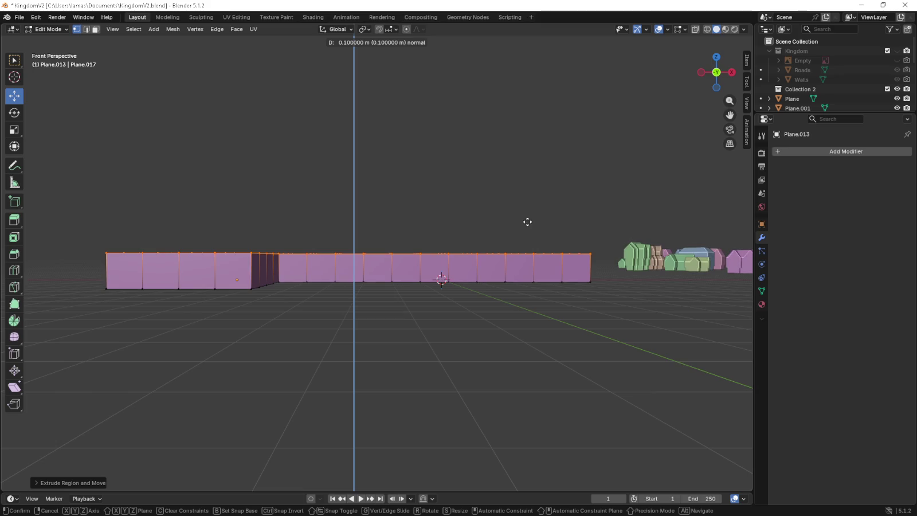
pyautogui.click(436, 416)
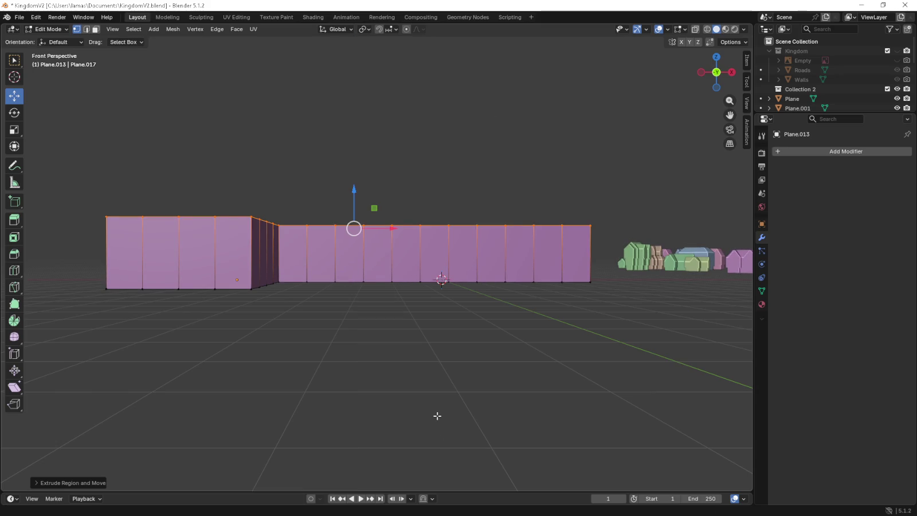
pyautogui.press('KP_8')
pyautogui.press('KP_8')
pyautogui.press('KP_8')
pyautogui.press('KP_2')
pyautogui.press('KP_2')
pyautogui.press('KP_2')
pyautogui.press('KP_2')
pyautogui.press('KP_2')
pyautogui.press('KP_6')
pyautogui.press('KP_6')
pyautogui.press('KP_6')
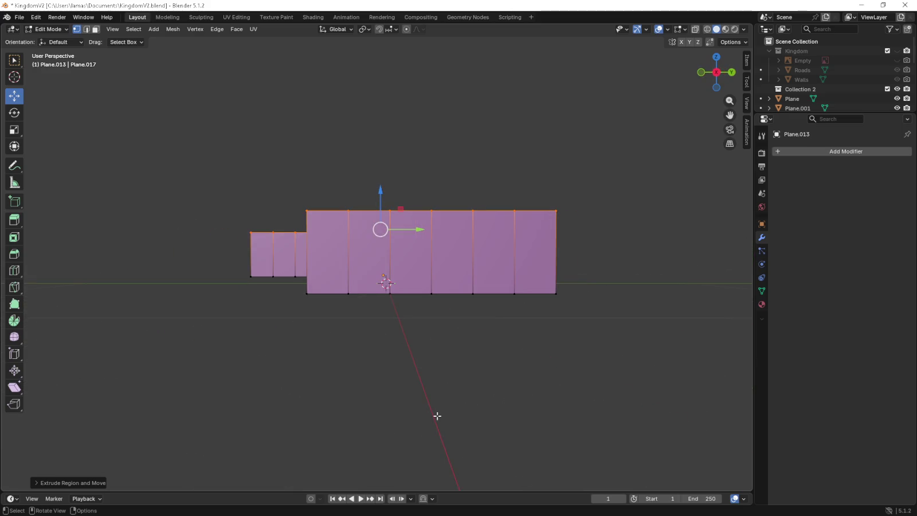
pyautogui.press('KP_6')
pyautogui.press('KP_6')
pyautogui.press('KP_6')
pyautogui.press('KP_6')
pyautogui.press('KP_6')
pyautogui.press('KP_6')
pyautogui.press('KP_6')
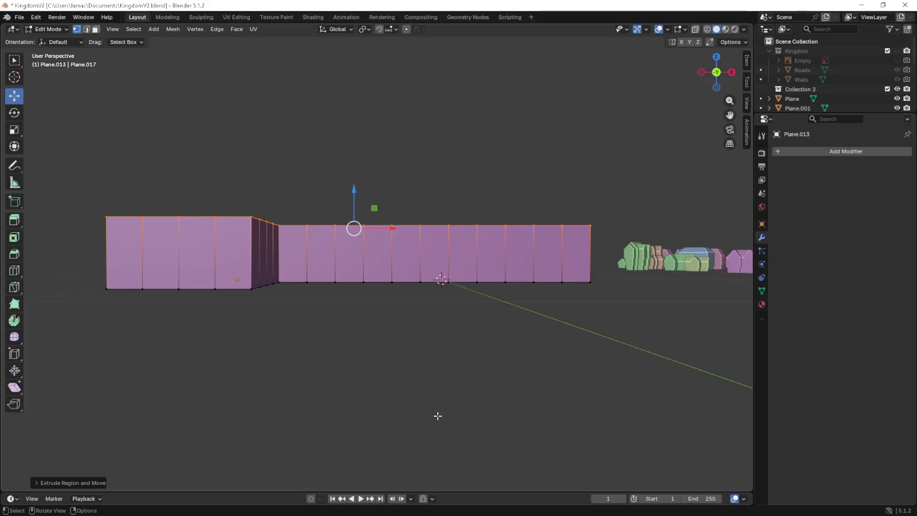
# Turn off Auto Depth in the Navigation preferences.
pyautogui.click(19, 17)
pyautogui.click(38, 16)
pyautogui.click(81, 139)
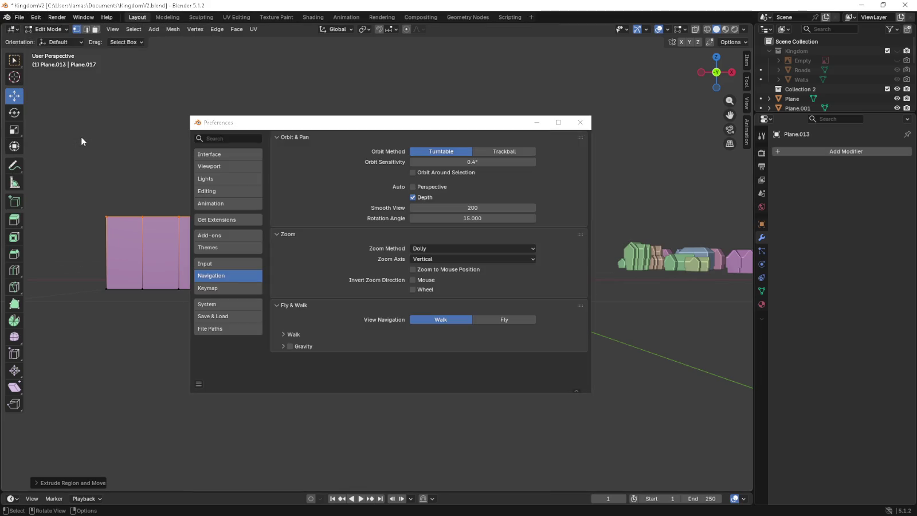
pyautogui.click(423, 199)
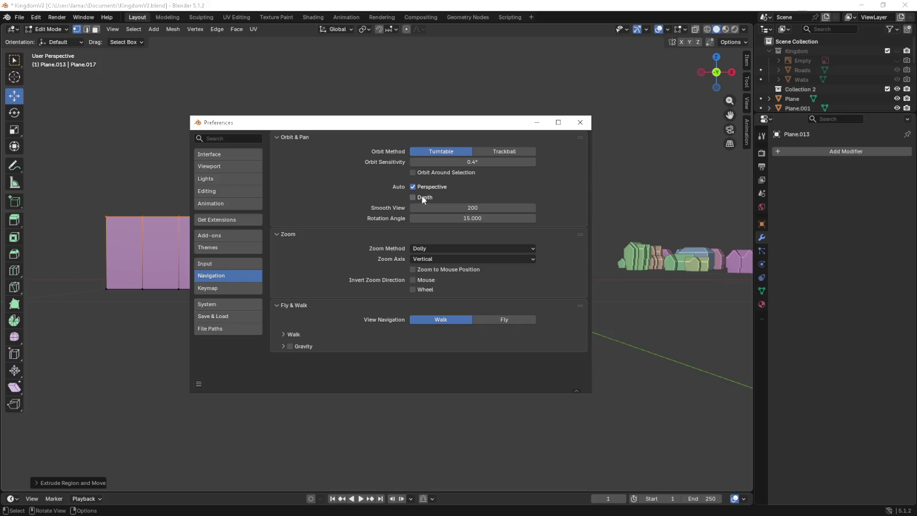
pyautogui.click(538, 124)
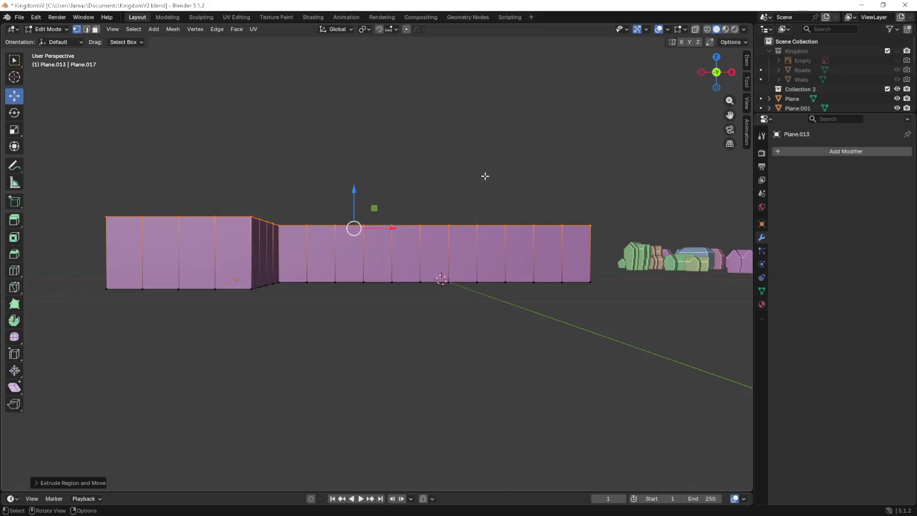
# Orbit between top, side and front views to inspect the block building.
pyautogui.press('KP_7')
pyautogui.press('KP_2')
pyautogui.press('KP_2')
pyautogui.press('KP_2')
pyautogui.press('KP_2')
pyautogui.press('KP_2')
pyautogui.press('KP_2')
pyautogui.press('KP_4')
pyautogui.press('KP_4')
pyautogui.press('KP_6')
pyautogui.press('KP_6')
pyautogui.scroll(5, 391, 207)
pyautogui.scroll(-3, 389, 206)
pyautogui.moveTo(389, 206); pyautogui.dragTo(388, 220, button='middle')
pyautogui.scroll(-3, 388, 219)
pyautogui.press('KP_5')
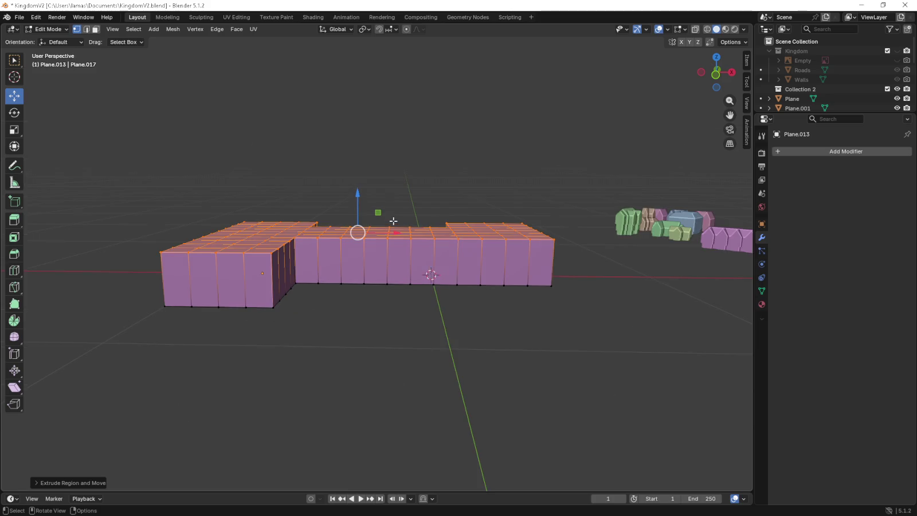
pyautogui.press('KP_1')
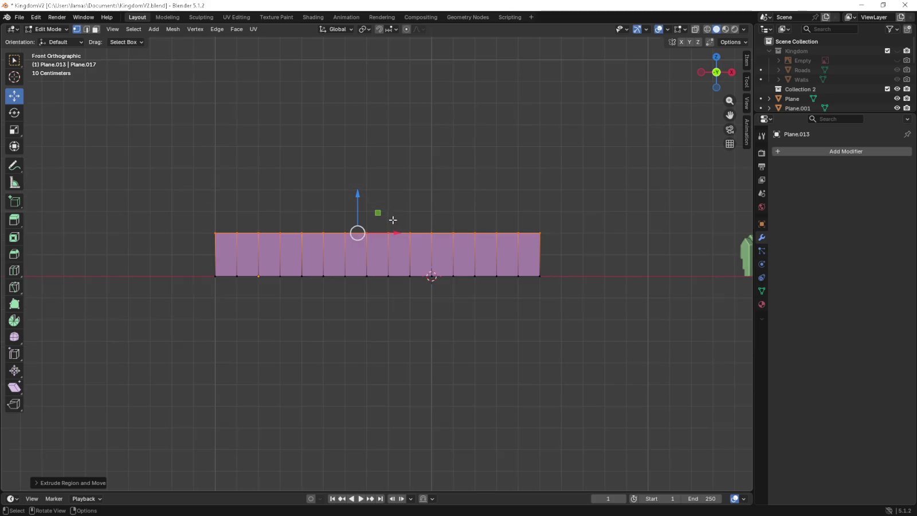
pyautogui.scroll(3, 392, 219)
pyautogui.keyDown('shift'); pyautogui.moveTo(393, 219); pyautogui.dragTo(425, 223, button='middle'); pyautogui.keyUp('shift')
# Save the building file and recheck the navigation preferences.
pyautogui.hotkey('ctrl', 's')
pyautogui.hotkey('ctrl', ',')
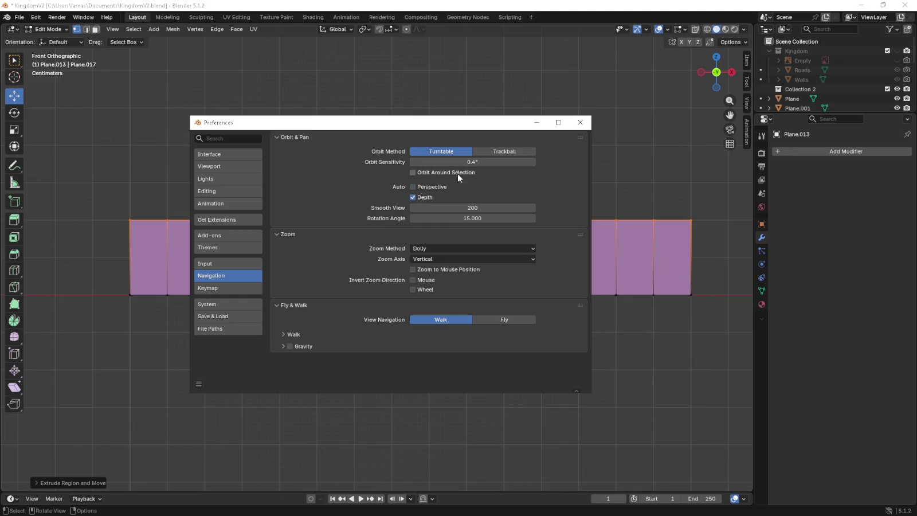
pyautogui.click(535, 122)
pyautogui.moveTo(534, 121); pyautogui.dragTo(415, 204, button='middle')
pyautogui.press('KP_1')
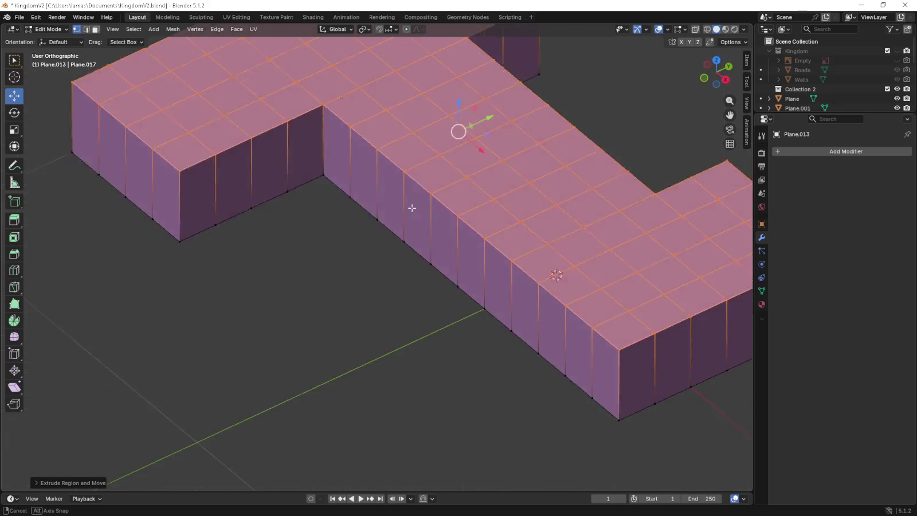
pyautogui.scroll(-3, 410, 207)
pyautogui.press('KP_1')
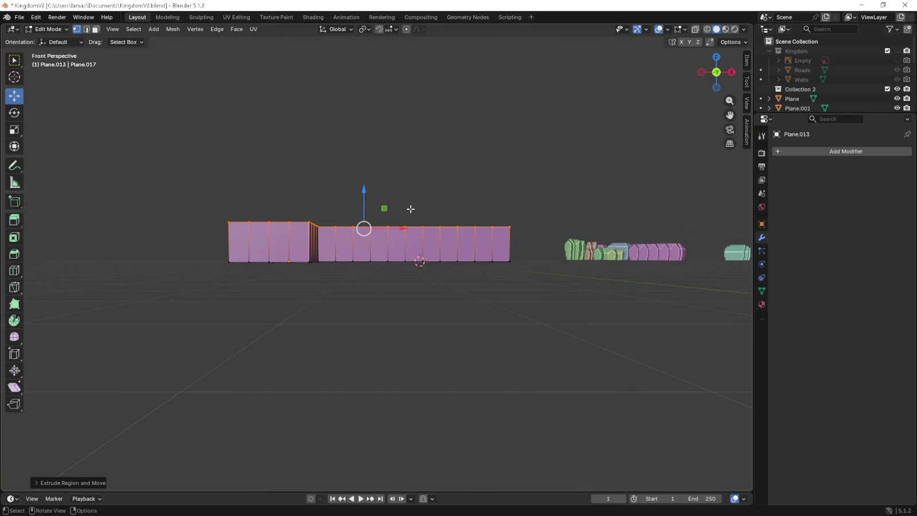
# Frame the whole floor plan in a top-down view.
pyautogui.scroll(5, 410, 208)
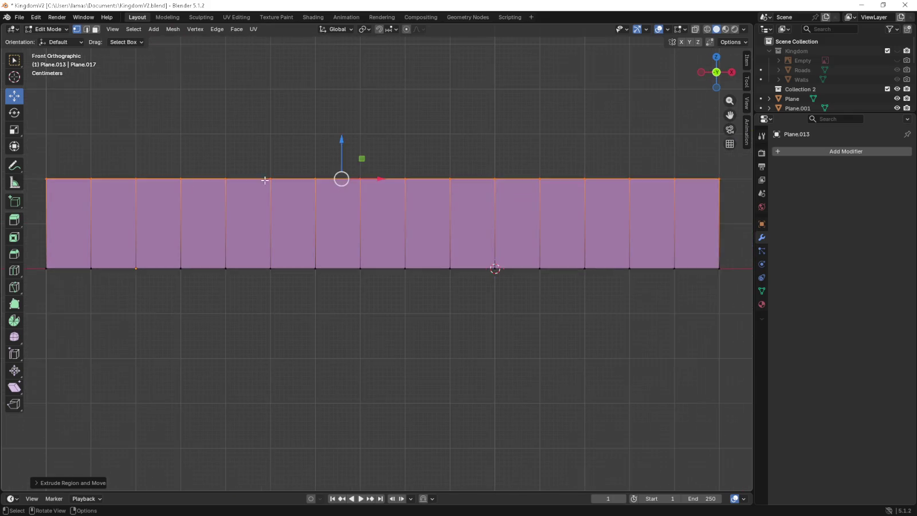
pyautogui.keyDown('shift'); pyautogui.moveTo(138, 187); pyautogui.dragTo(293, 244, button='middle'); pyautogui.keyUp('shift')
pyautogui.scroll(3, 293, 244)
pyautogui.scroll(-3, 290, 243)
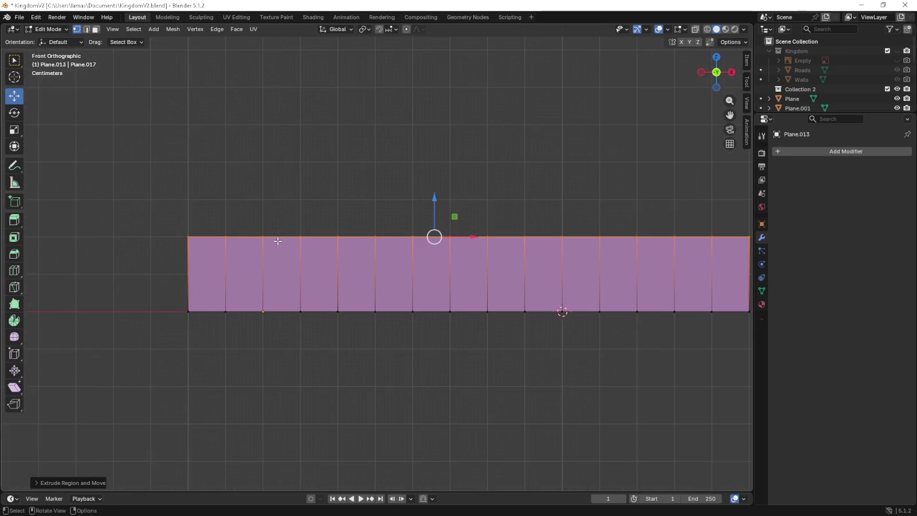
pyautogui.press('KP_7')
pyautogui.moveTo(389, 192)
pyautogui.keyDown('shift'); pyautogui.mouseDown(button='middle')
pyautogui.moveTo(344, 283)
pyautogui.moveTo(346, 308)
pyautogui.moveTo(336, 294)
pyautogui.mouseUp(button='middle'); pyautogui.keyUp('shift')
pyautogui.scroll(-1, 346, 308)
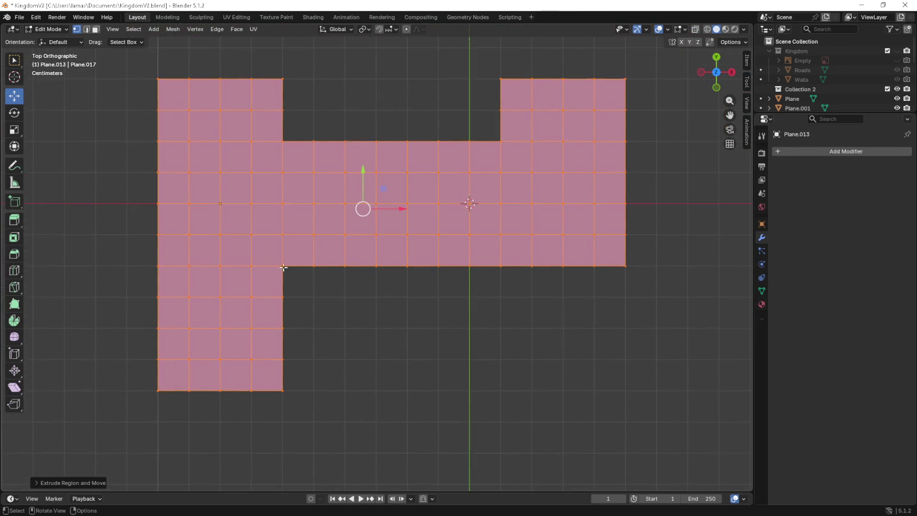
# Pull the inner left, left-wing bottom and bottom-right corner vertices diagonally outward.
pyautogui.click(290, 268)
pyautogui.keyDown('shift'); pyautogui.click(288, 390); pyautogui.keyUp('shift')
pyautogui.keyDown('shift'); pyautogui.click(641, 267); pyautogui.keyUp('shift')
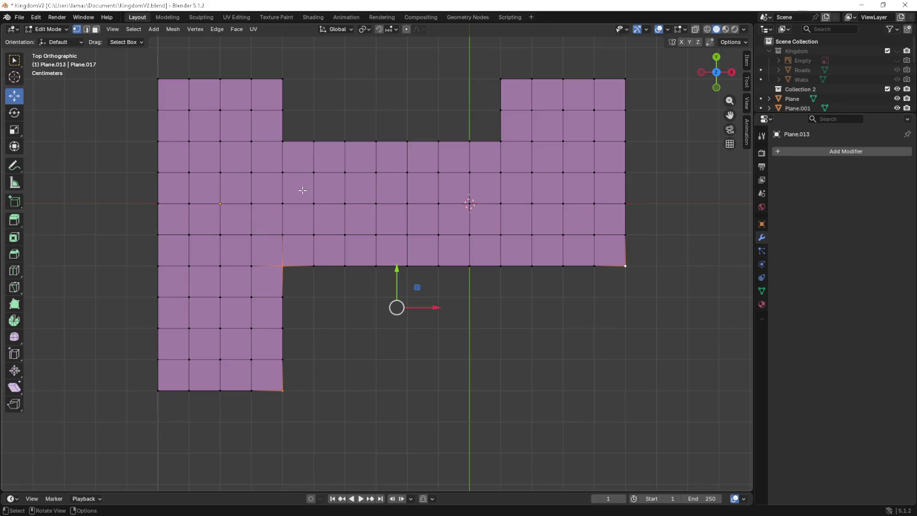
pyautogui.keyDown('shift'); pyautogui.moveTo(352, 280); pyautogui.dragTo(354, 246, button='middle'); pyautogui.keyUp('shift')
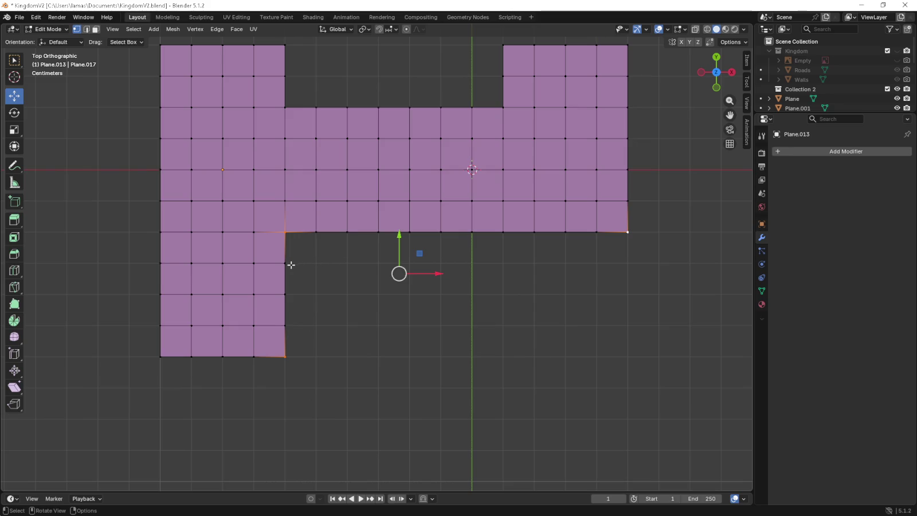
pyautogui.scroll(6, 289, 265)
pyautogui.press('g')
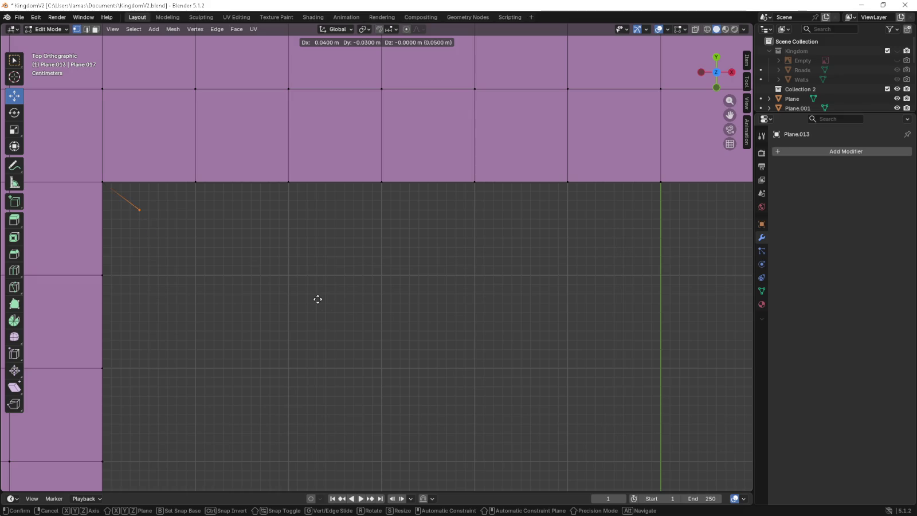
pyautogui.click(318, 302)
# Move the bottom-left corner vertex diagonally outward.
pyautogui.scroll(-7, 319, 301)
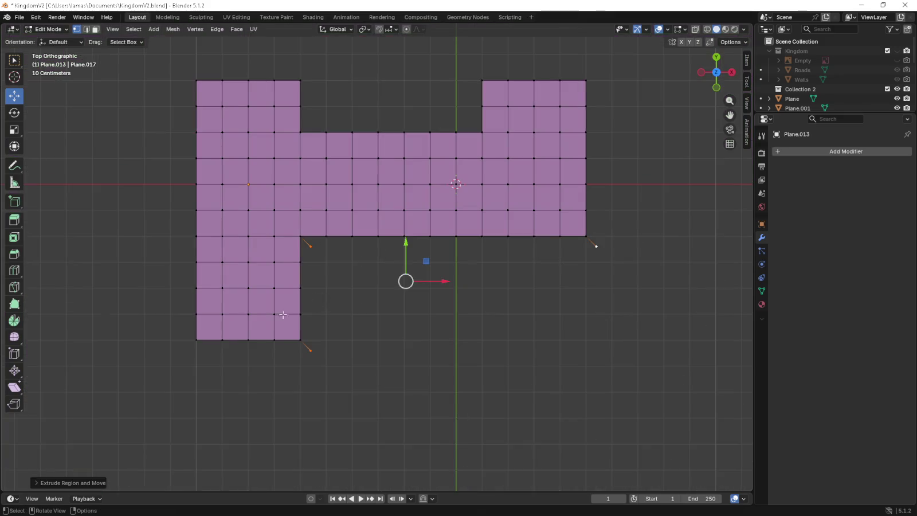
pyautogui.click(194, 337)
pyautogui.keyDown('shift'); pyautogui.click(195, 81); pyautogui.keyUp('shift')
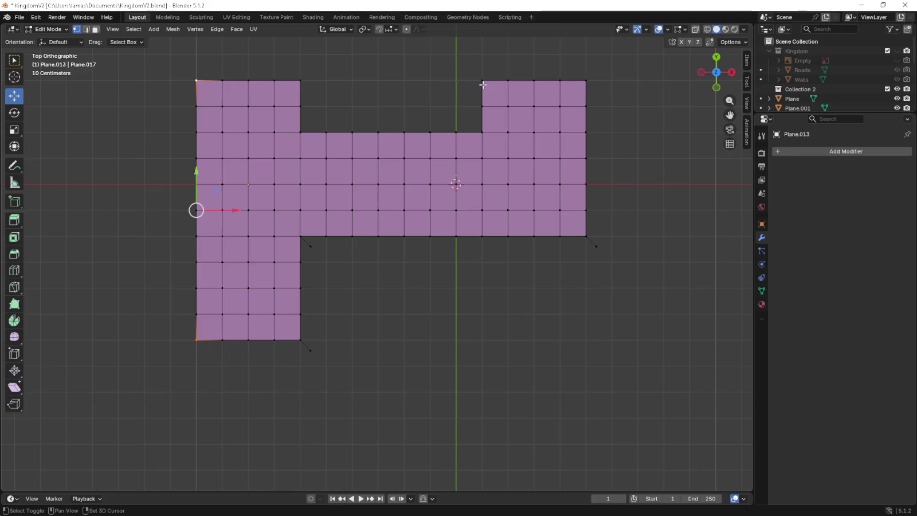
pyautogui.click(196, 339)
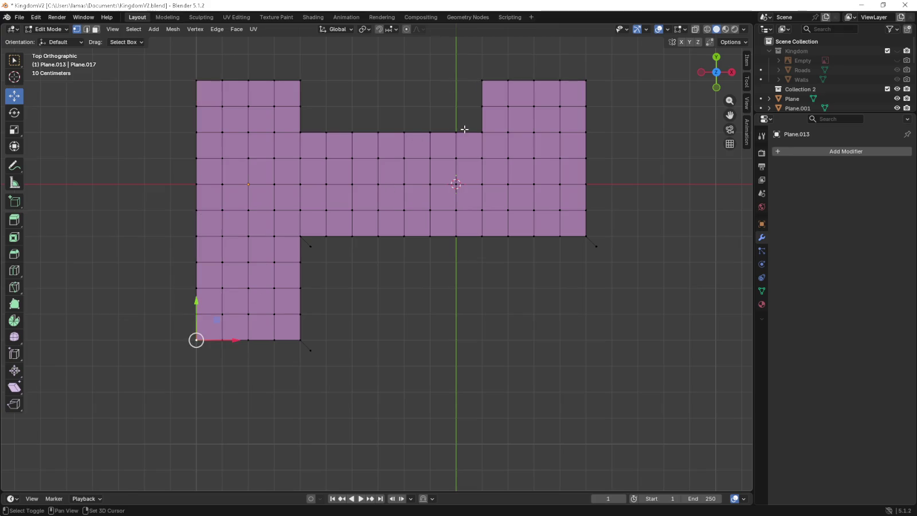
pyautogui.keyDown('shift'); pyautogui.moveTo(264, 336); pyautogui.dragTo(355, 267, button='middle'); pyautogui.keyUp('shift')
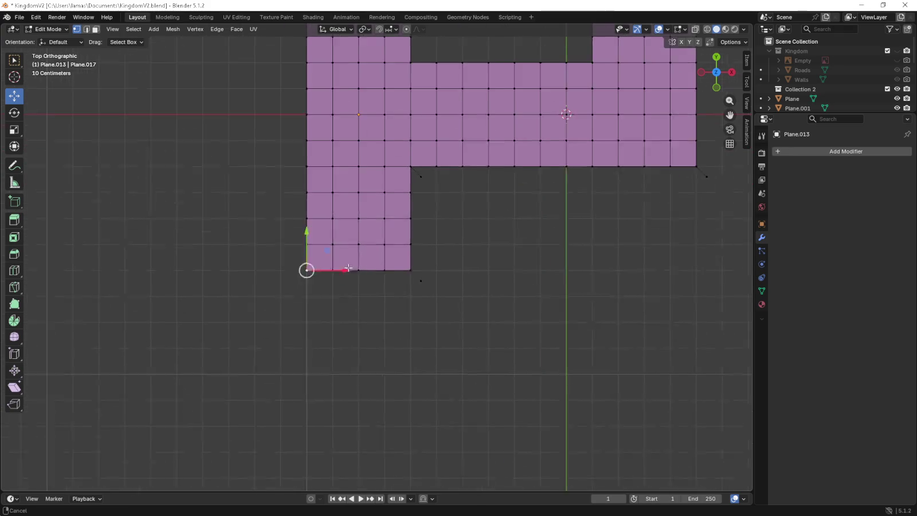
pyautogui.scroll(4, 357, 265)
pyautogui.press('g')
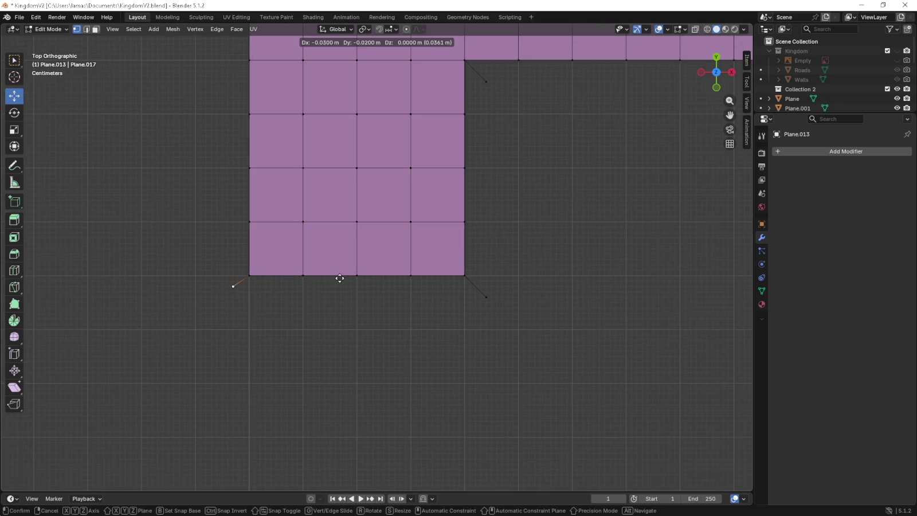
pyautogui.click(338, 283)
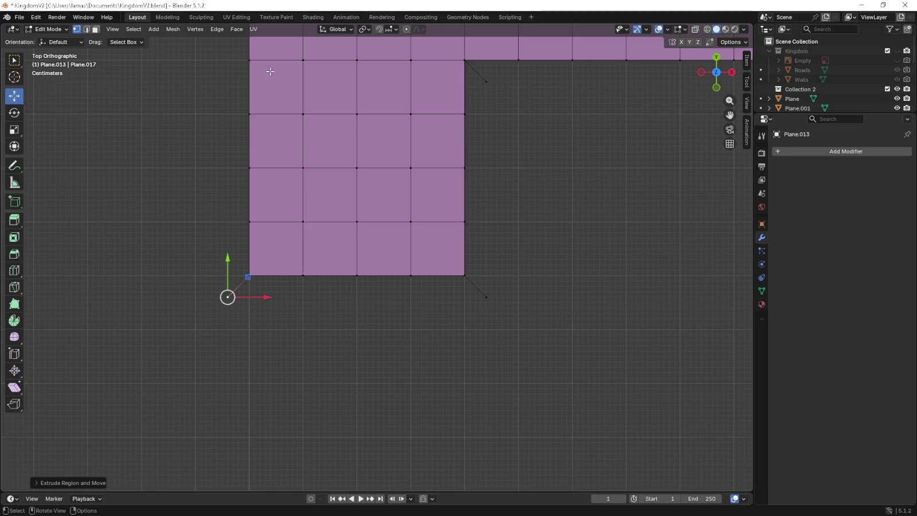
# Select the top-left corner and both right-notch corner vertices, and start pulling them outward.
pyautogui.scroll(-3, 313, 147)
pyautogui.keyDown('shift'); pyautogui.moveTo(313, 147); pyautogui.dragTo(262, 219, button='middle'); pyautogui.keyUp('shift')
pyautogui.click(284, 169)
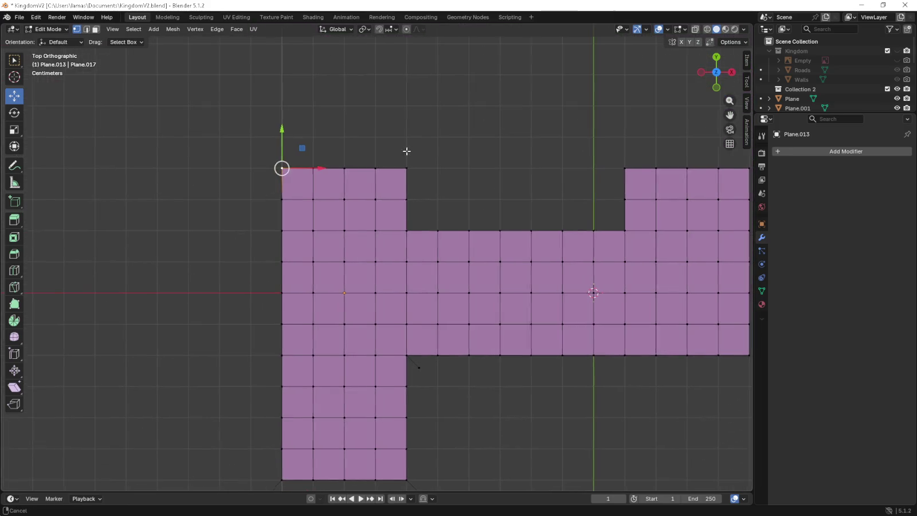
pyautogui.keyDown('shift'); pyautogui.moveTo(577, 152); pyautogui.dragTo(445, 157, button='middle'); pyautogui.keyUp('shift')
pyautogui.keyDown('shift'); pyautogui.click(494, 174); pyautogui.keyUp('shift')
pyautogui.keyDown('shift'); pyautogui.click(494, 235); pyautogui.keyUp('shift')
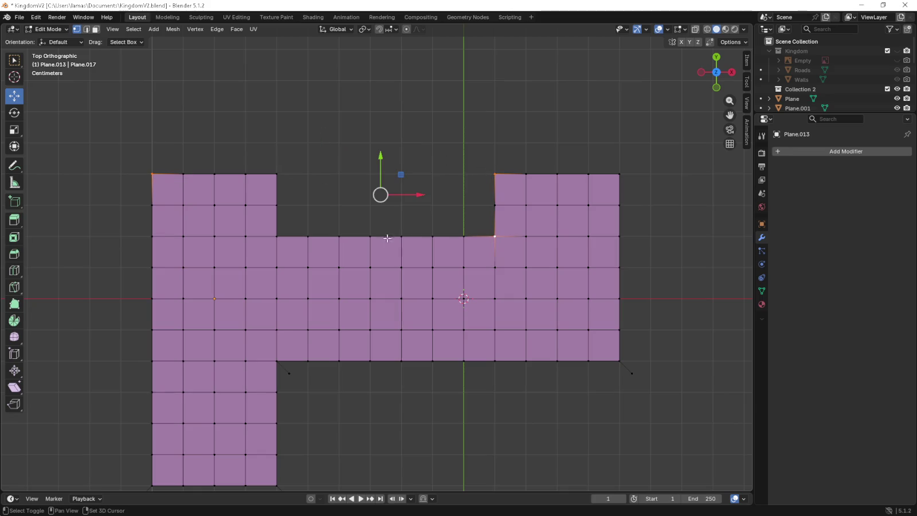
pyautogui.keyDown('shift'); pyautogui.moveTo(237, 166); pyautogui.dragTo(338, 227, button='middle'); pyautogui.keyUp('shift')
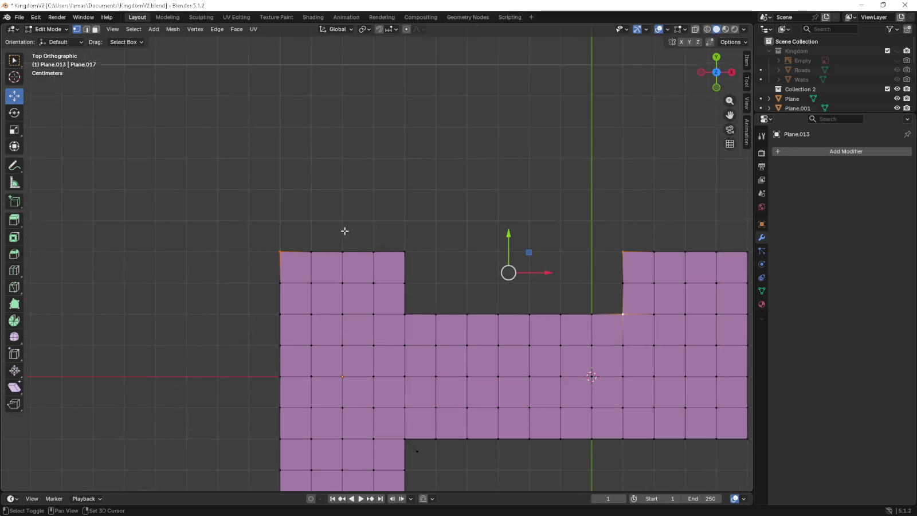
pyautogui.scroll(3, 286, 241)
pyautogui.press('g')
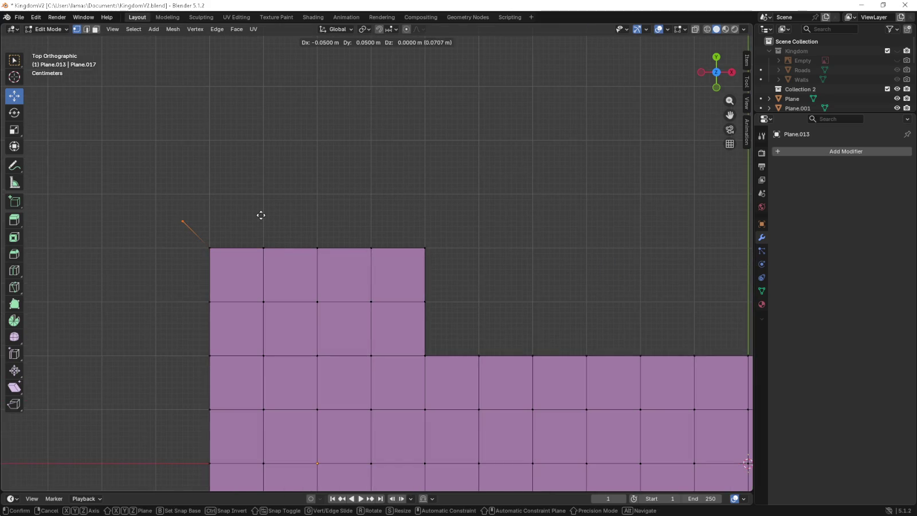
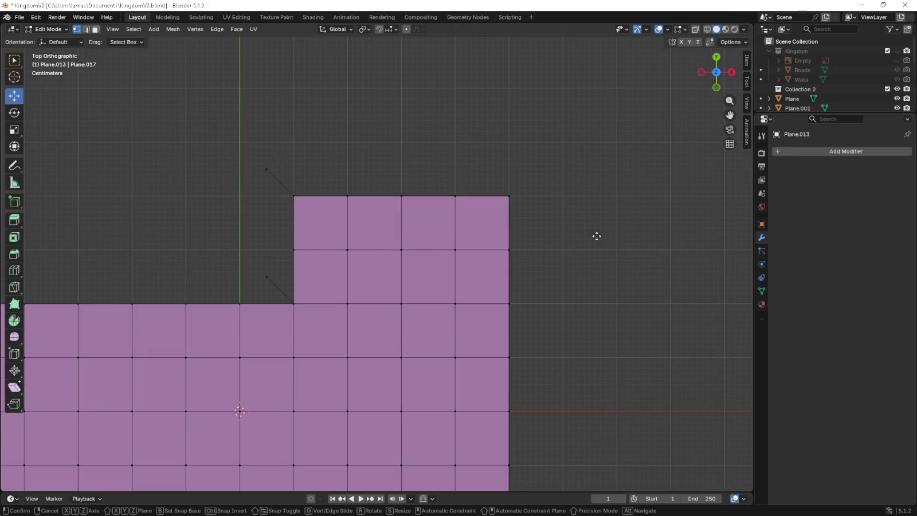
# Finish moving the corner vertices and select the upper-right block's right end edge.
pyautogui.click(620, 215)
pyautogui.scroll(-3, 620, 215)
pyautogui.scroll(-2, 537, 215)
pyautogui.scroll(1, 423, 227)
pyautogui.moveTo(325, 204)
pyautogui.mouseDown()
pyautogui.moveTo(373, 226)
pyautogui.moveTo(446, 239)
pyautogui.moveTo(423, 343)
pyautogui.mouseUp()
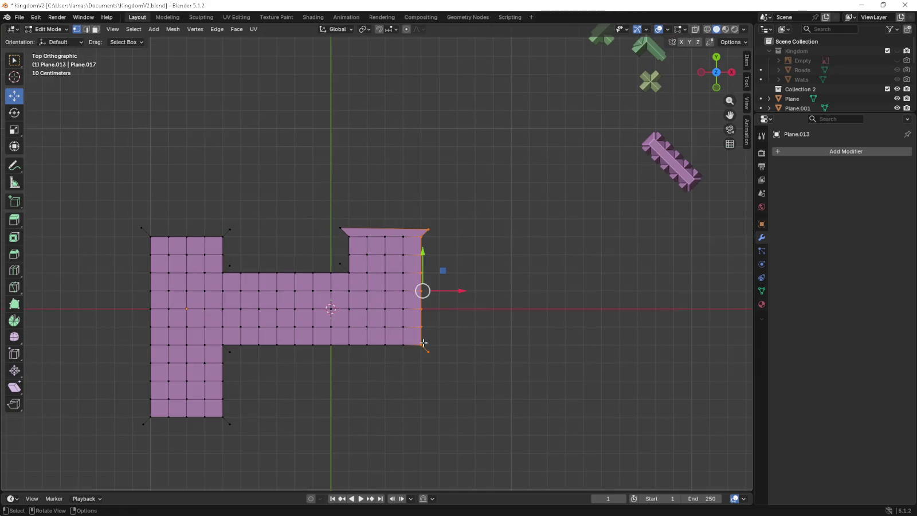
pyautogui.click(476, 222)
pyautogui.scroll(5, 477, 221)
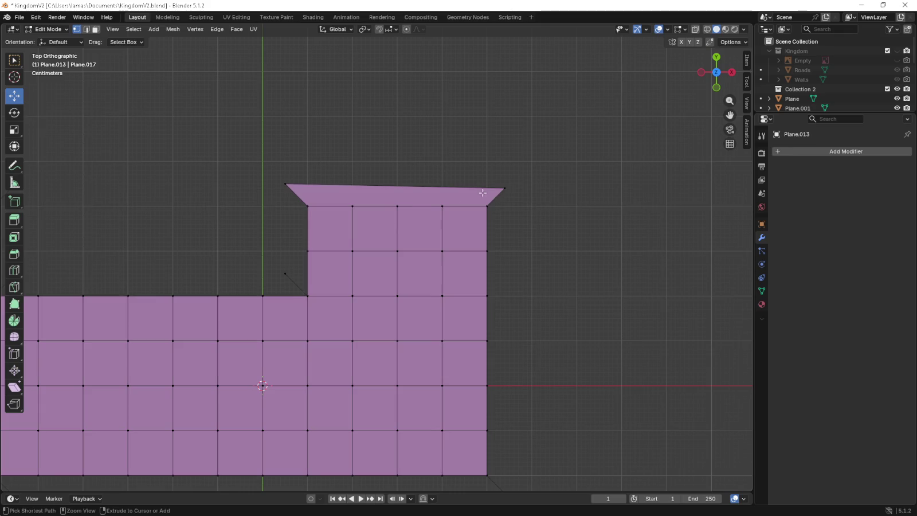
# Shift the top ledge edge slightly along X to chamfer the upper-right corner.
pyautogui.click(286, 184)
pyautogui.keyDown('shift'); pyautogui.click(286, 274); pyautogui.keyUp('shift')
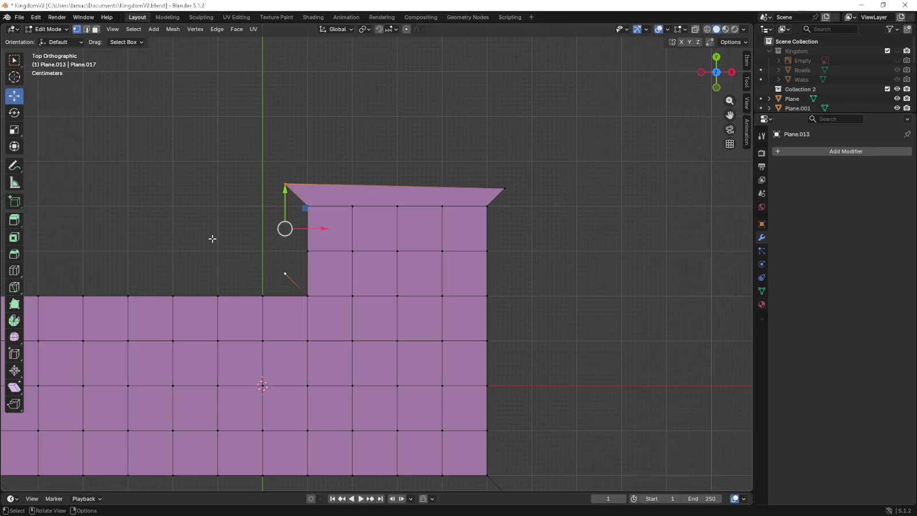
pyautogui.keyDown('shift'); pyautogui.moveTo(168, 225); pyautogui.dragTo(336, 202, button='middle'); pyautogui.keyUp('shift')
pyautogui.keyDown('shift'); pyautogui.moveTo(130, 180); pyautogui.dragTo(266, 207, button='middle'); pyautogui.keyUp('shift')
pyautogui.scroll(2, 266, 207)
pyautogui.moveTo(55, 180); pyautogui.dragTo(88, 163)
pyautogui.scroll(-1, 58, 166)
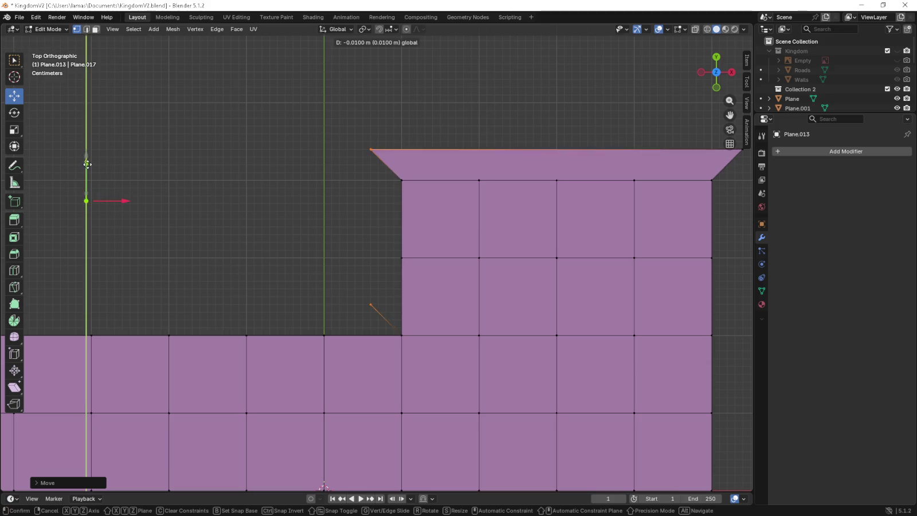
pyautogui.scroll(-5, 280, 158)
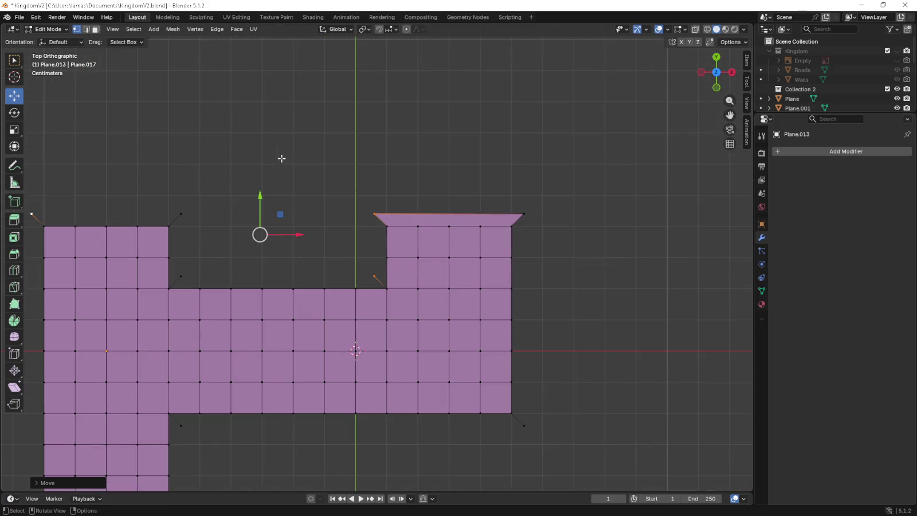
# Select the right rim strip of the right block down to its lower end.
pyautogui.click(571, 197)
pyautogui.moveTo(568, 188); pyautogui.dragTo(512, 450)
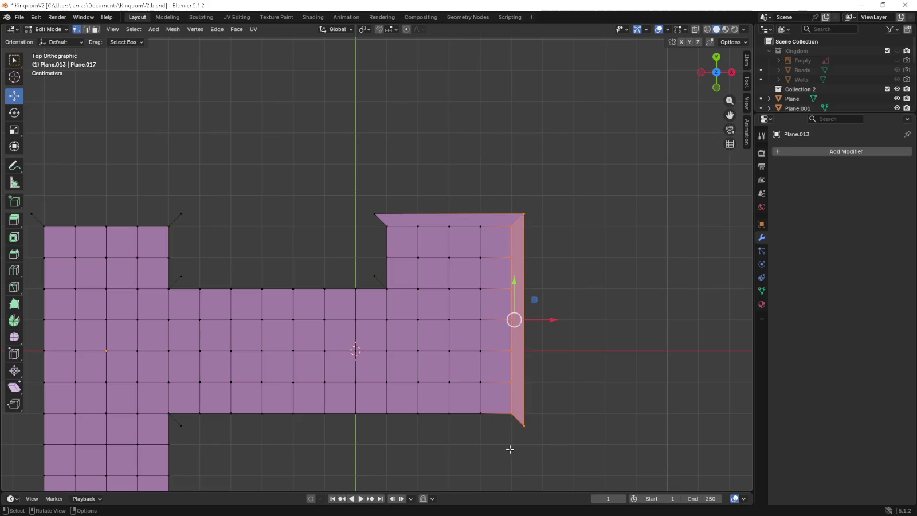
pyautogui.scroll(3, 571, 385)
pyautogui.keyDown('shift'); pyautogui.moveTo(512, 262); pyautogui.dragTo(336, 213, button='middle'); pyautogui.keyUp('shift')
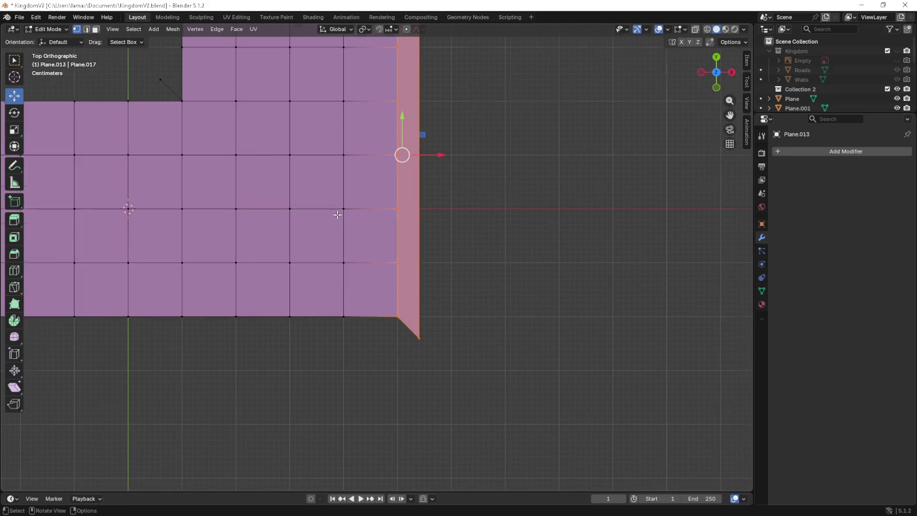
pyautogui.scroll(-6, 336, 212)
pyautogui.scroll(5, 269, 290)
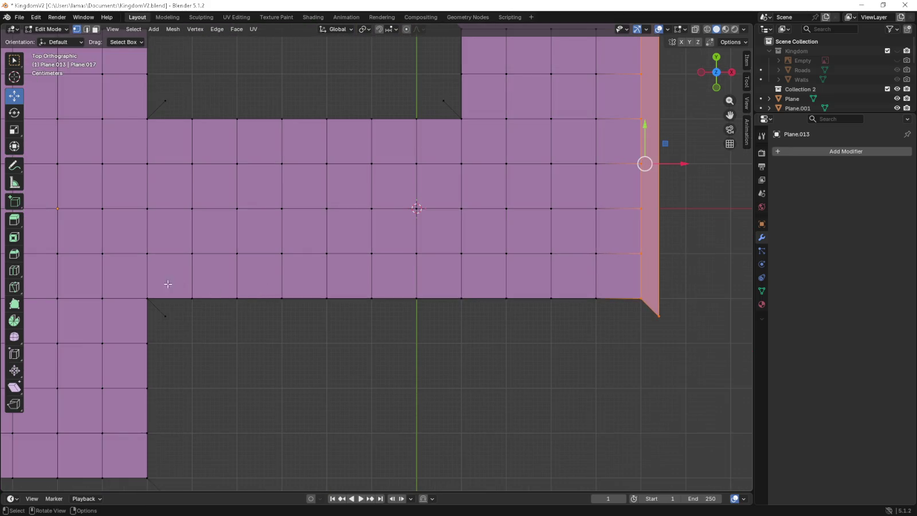
# Select the central bar's bottom rim edge and the left column's bottom and outer edges.
pyautogui.moveTo(140, 284); pyautogui.dragTo(665, 331)
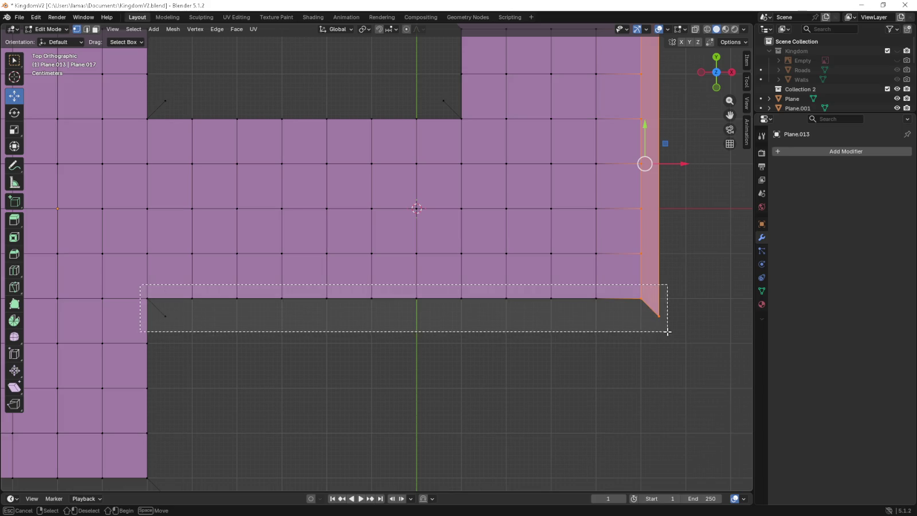
pyautogui.keyDown('shift'); pyautogui.moveTo(321, 332); pyautogui.dragTo(454, 206, button='middle'); pyautogui.keyUp('shift')
pyautogui.scroll(-1, 273, 166)
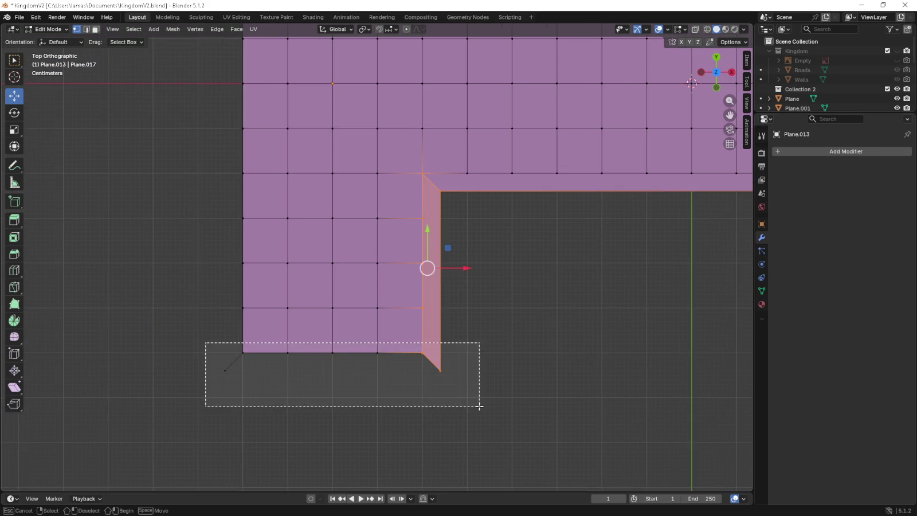
pyautogui.moveTo(204, 341); pyautogui.dragTo(481, 404)
pyautogui.keyDown('shift'); pyautogui.moveTo(300, 399); pyautogui.dragTo(324, 366, button='middle'); pyautogui.keyUp('shift')
pyautogui.moveTo(292, 375); pyautogui.dragTo(330, 18)
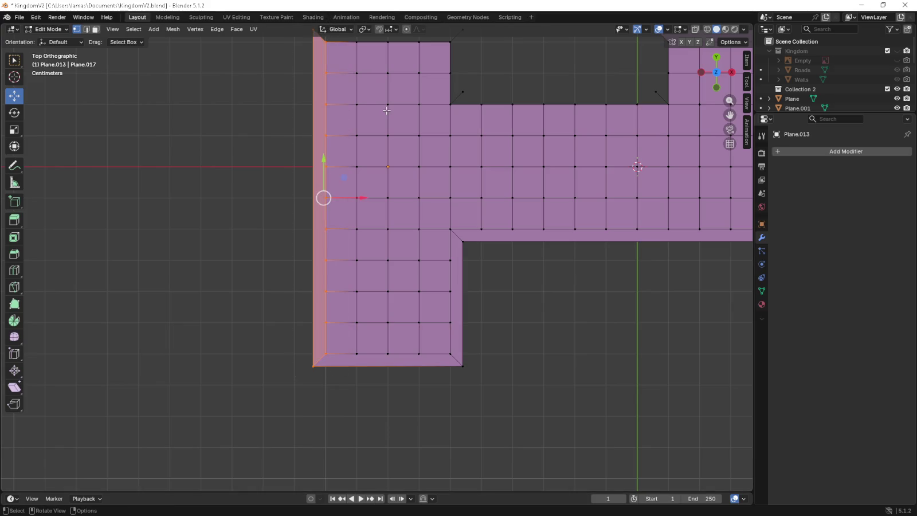
# Select the notch's bottom, right and inner edges beside the left block, then view from the front.
pyautogui.keyDown('shift'); pyautogui.moveTo(385, 115); pyautogui.dragTo(334, 242, button='middle'); pyautogui.keyUp('shift')
pyautogui.moveTo(242, 139)
pyautogui.mouseDown()
pyautogui.moveTo(424, 172)
pyautogui.moveTo(400, 231)
pyautogui.mouseUp()
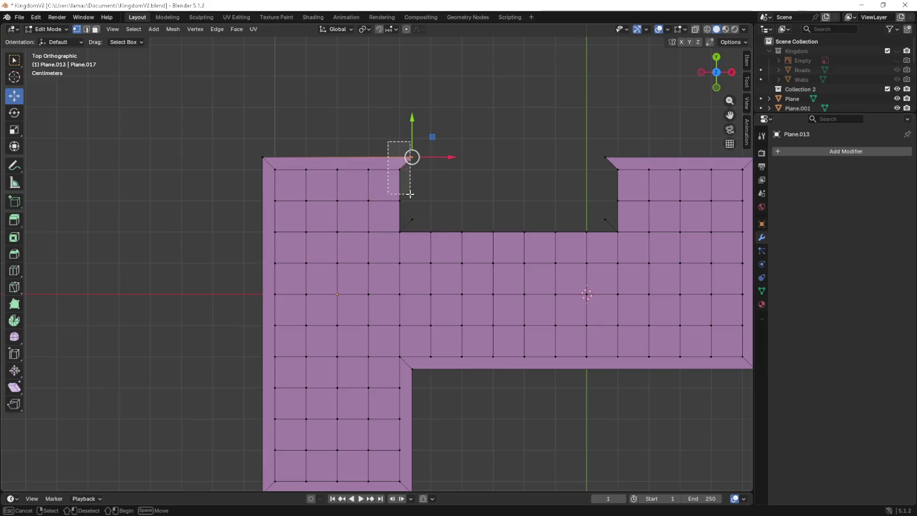
pyautogui.moveTo(384, 140)
pyautogui.mouseDown()
pyautogui.moveTo(415, 236)
pyautogui.moveTo(469, 223)
pyautogui.moveTo(618, 216)
pyautogui.mouseUp()
pyautogui.moveTo(595, 149); pyautogui.dragTo(626, 238)
pyautogui.scroll(-4, 626, 238)
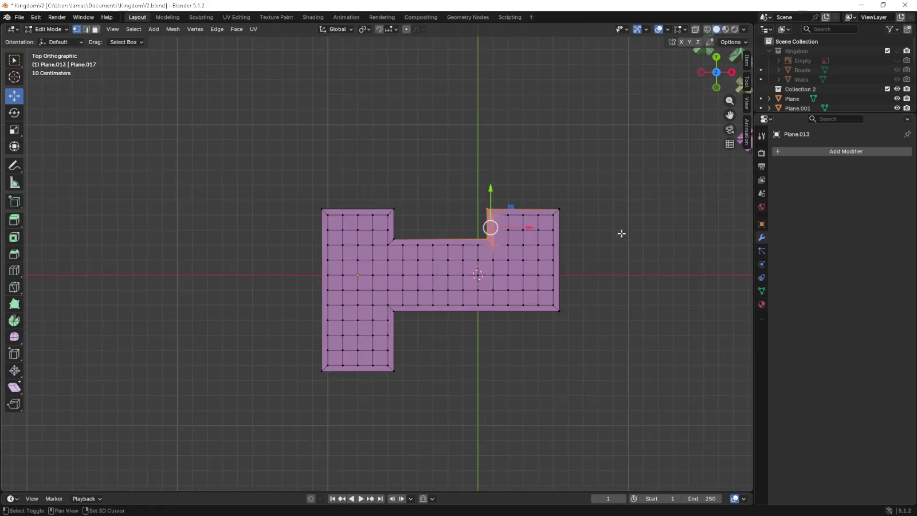
pyautogui.press('KP_1')
# Select every floor-plan face in face mode and extrude it upward by 0.3 m.
pyautogui.scroll(2, 577, 221)
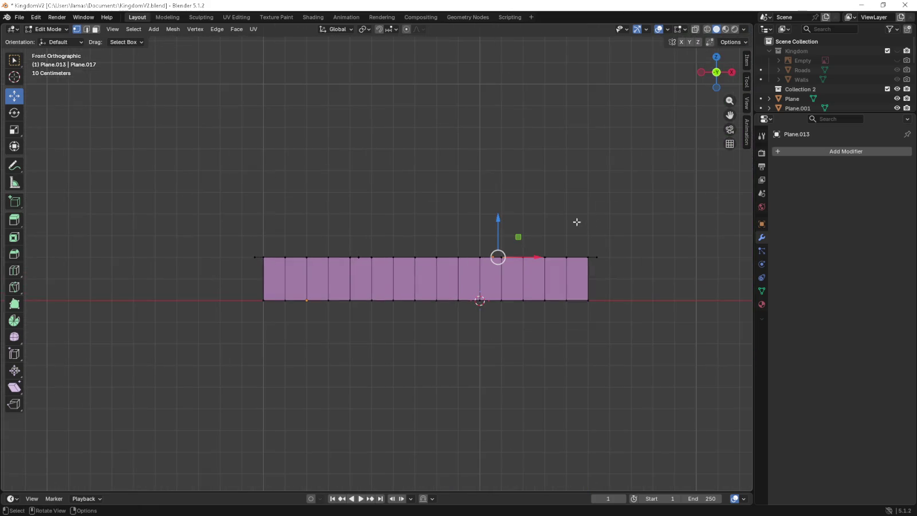
pyautogui.press('KP_7')
pyautogui.click(96, 29)
pyautogui.moveTo(190, 125)
pyautogui.mouseDown()
pyautogui.moveTo(503, 389)
pyautogui.moveTo(637, 435)
pyautogui.mouseUp()
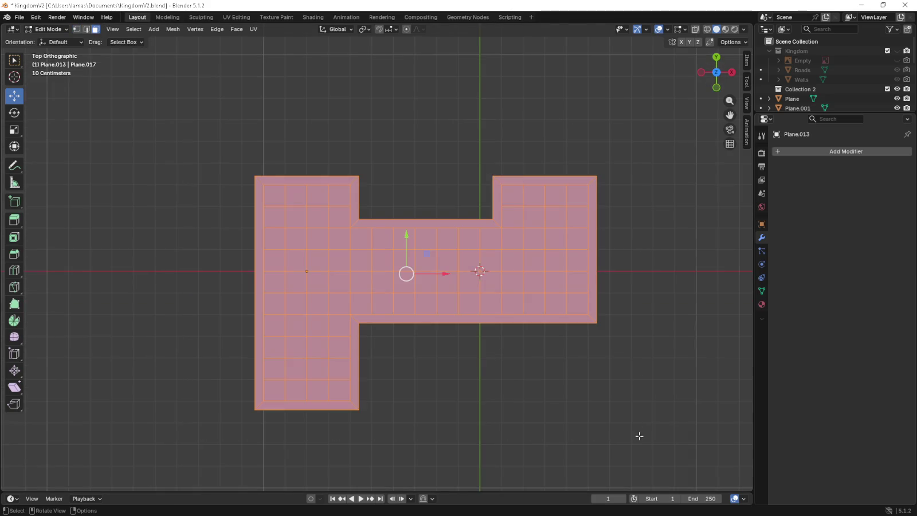
pyautogui.press('KP_1')
pyautogui.press('e')
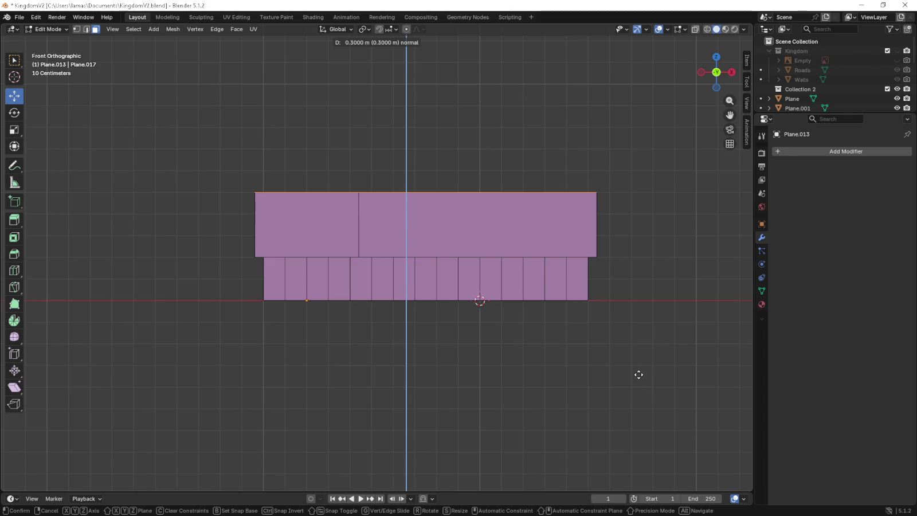
pyautogui.click(634, 352)
pyautogui.moveTo(634, 352)
pyautogui.mouseDown(button='middle')
pyautogui.moveTo(633, 314)
pyautogui.moveTo(482, 247)
pyautogui.mouseUp(button='middle')
pyautogui.scroll(5, 482, 247)
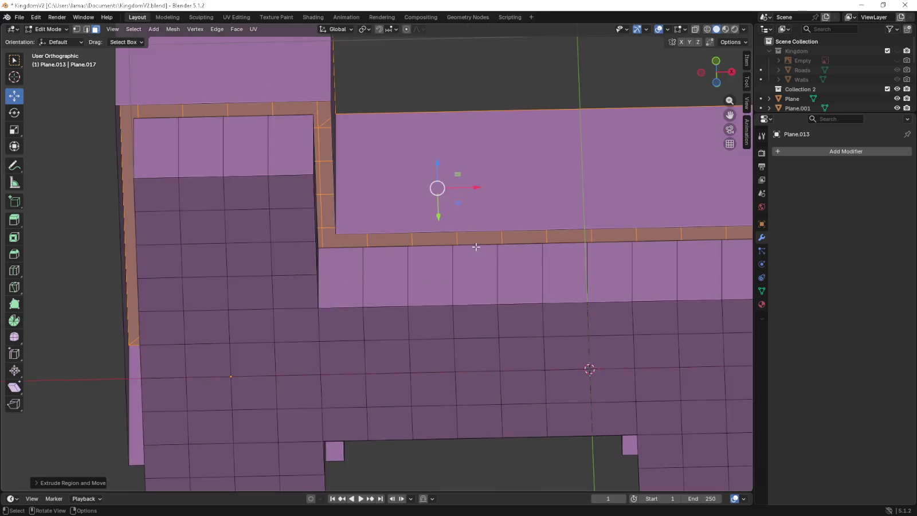
# Select the ledge's edge loop and upper edge out to the far corner vertex.
pyautogui.click(77, 29)
pyautogui.moveTo(350, 126); pyautogui.dragTo(368, 168, button='middle')
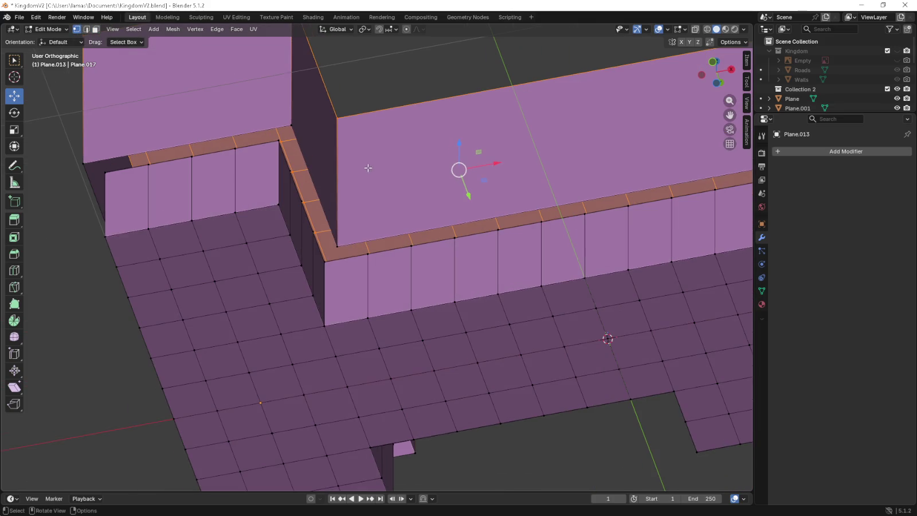
pyautogui.click(332, 257)
pyautogui.moveTo(332, 257); pyautogui.dragTo(456, 214, button='middle')
pyautogui.keyDown('alt'); pyautogui.click(69, 278); pyautogui.keyUp('alt')
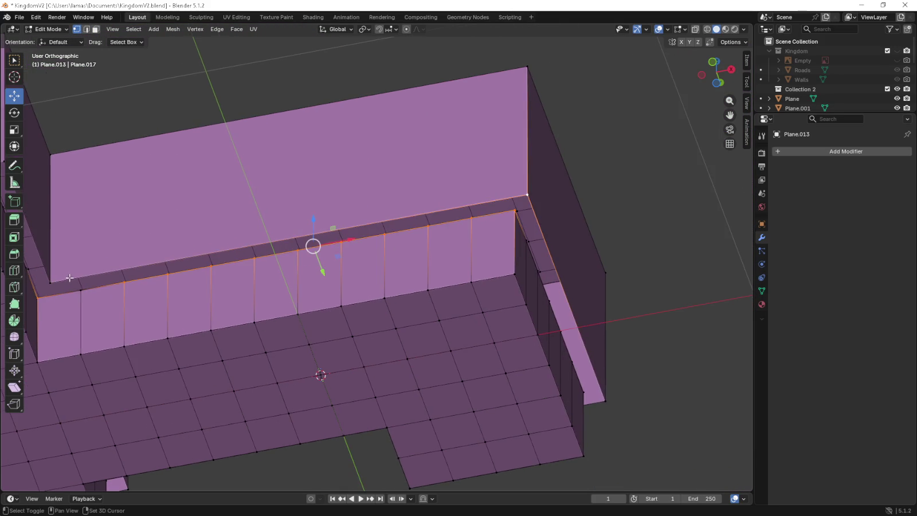
pyautogui.keyDown('alt'); pyautogui.keyDown('shift'); pyautogui.click(79, 290); pyautogui.keyUp('shift'); pyautogui.keyUp('alt')
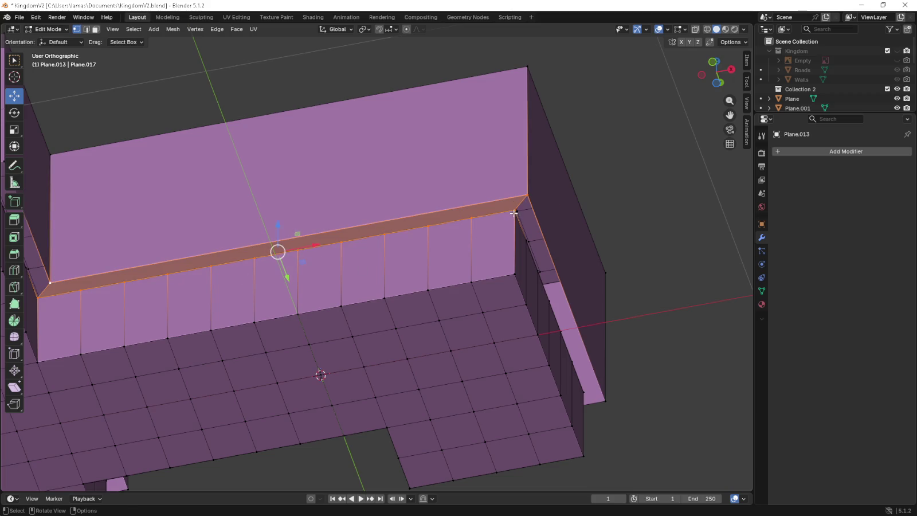
pyautogui.moveTo(514, 212); pyautogui.dragTo(479, 246, button='middle')
pyautogui.keyDown('ctrl'); pyautogui.click(591, 364); pyautogui.keyUp('ctrl')
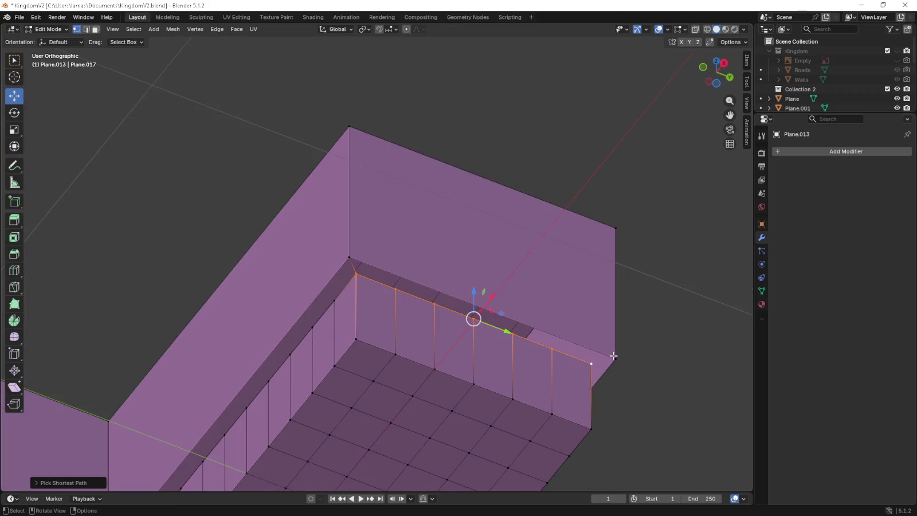
pyautogui.keyDown('alt'); pyautogui.keyDown('shift'); pyautogui.click(512, 293); pyautogui.keyUp('shift'); pyautogui.keyUp('alt')
pyautogui.keyDown('shift'); pyautogui.click(633, 352); pyautogui.keyUp('shift')
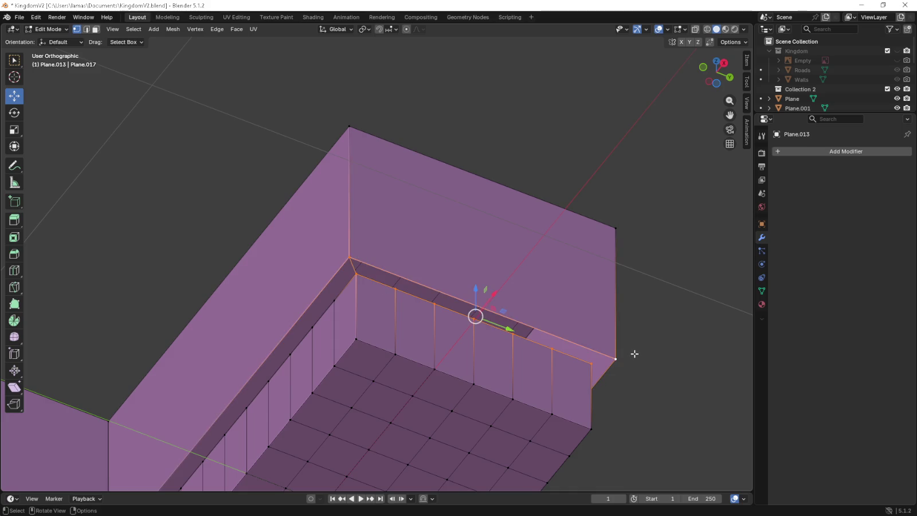
# Select the inner wall corner, the wall-top edge path and the small corner faces.
pyautogui.moveTo(634, 353)
pyautogui.mouseDown(button='middle')
pyautogui.moveTo(545, 348)
pyautogui.moveTo(301, 251)
pyautogui.mouseUp(button='middle')
pyautogui.click(279, 349)
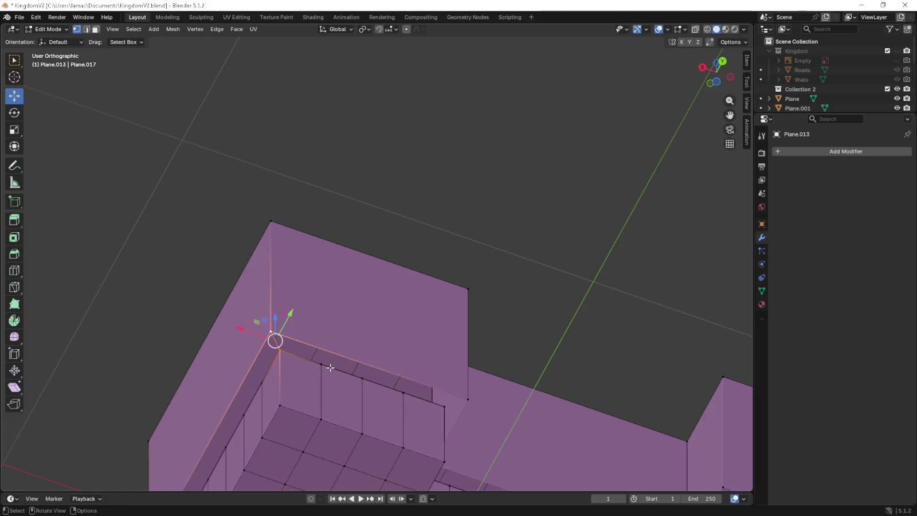
pyautogui.keyDown('ctrl'); pyautogui.click(446, 406); pyautogui.keyUp('ctrl')
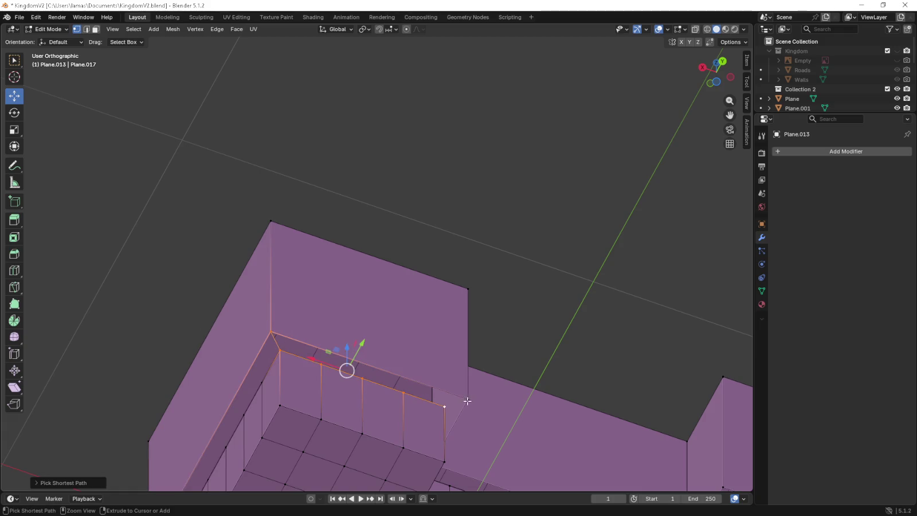
pyautogui.moveTo(508, 393)
pyautogui.mouseDown(button='middle')
pyautogui.moveTo(382, 262)
pyautogui.moveTo(367, 315)
pyautogui.moveTo(342, 217)
pyautogui.mouseUp(button='middle')
pyautogui.scroll(3, 367, 316)
pyautogui.scroll(2, 374, 311)
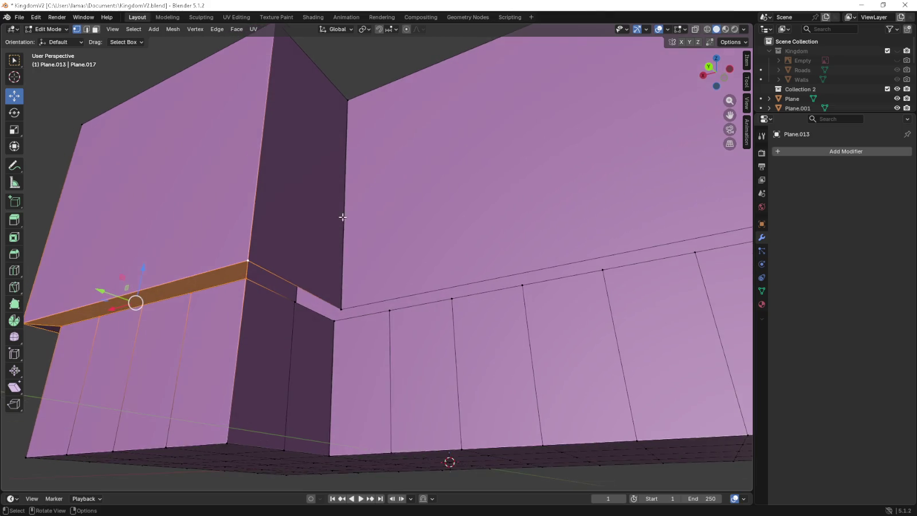
pyautogui.click(248, 287)
pyautogui.keyDown('shift'); pyautogui.click(344, 324); pyautogui.keyUp('shift')
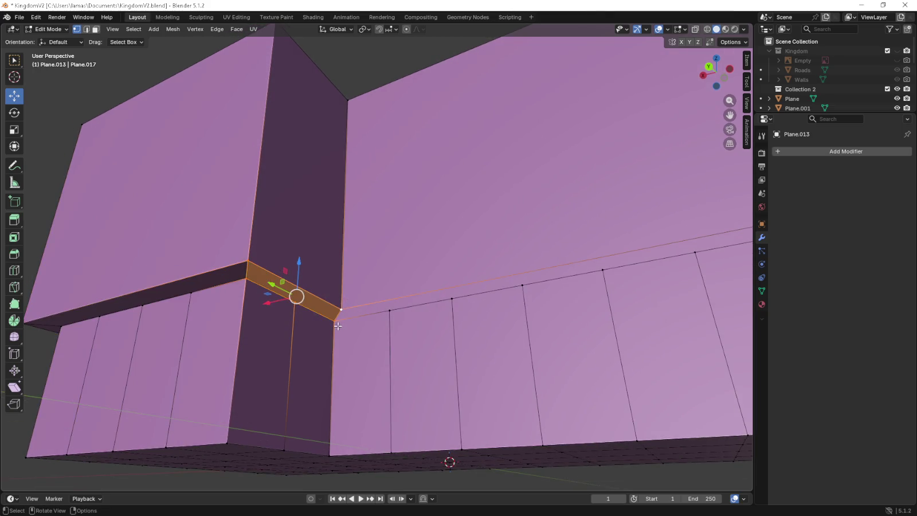
pyautogui.scroll(-2, 338, 326)
# Add the right wall's top and corner edges plus the thin ledge strip around its corner.
pyautogui.moveTo(338, 326); pyautogui.dragTo(475, 311, button='middle')
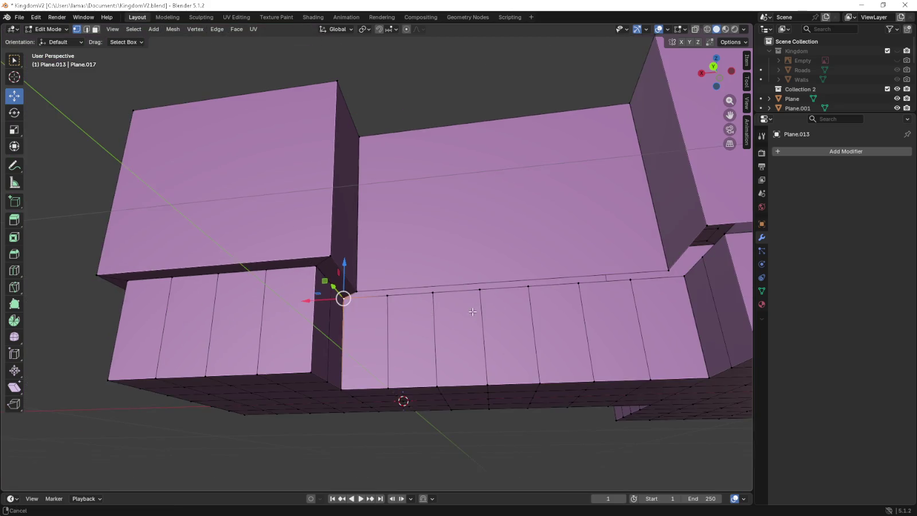
pyautogui.keyDown('ctrl'); pyautogui.click(673, 267); pyautogui.keyUp('ctrl')
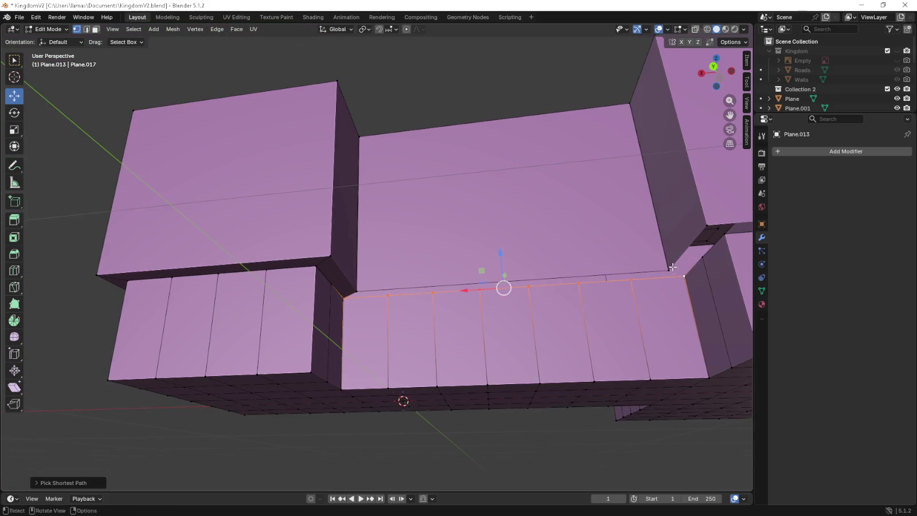
pyautogui.keyDown('shift'); pyautogui.click(671, 268); pyautogui.keyUp('shift')
pyautogui.keyDown('alt'); pyautogui.keyDown('shift'); pyautogui.click(353, 291); pyautogui.keyUp('shift'); pyautogui.keyUp('alt')
pyautogui.moveTo(354, 291); pyautogui.dragTo(346, 283, button='middle')
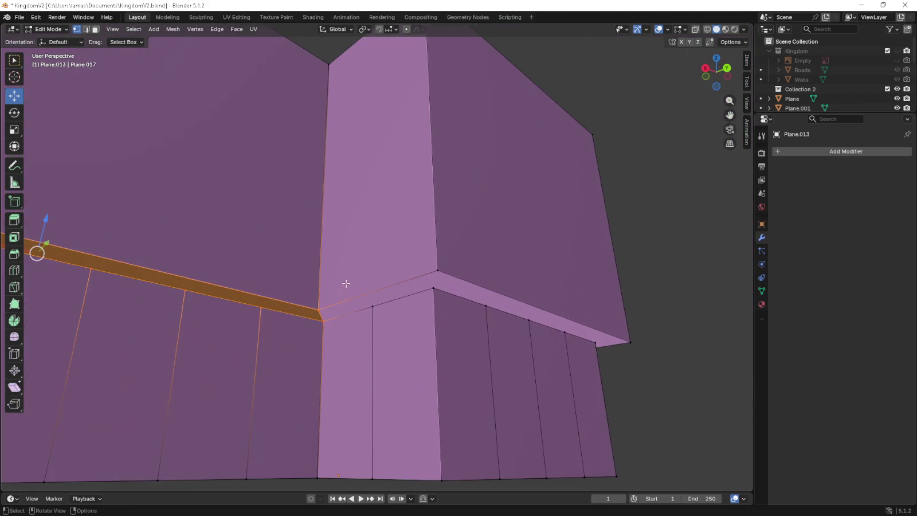
pyautogui.click(325, 319)
pyautogui.keyDown('alt'); pyautogui.keyDown('shift'); pyautogui.click(338, 303); pyautogui.keyUp('shift'); pyautogui.keyUp('alt')
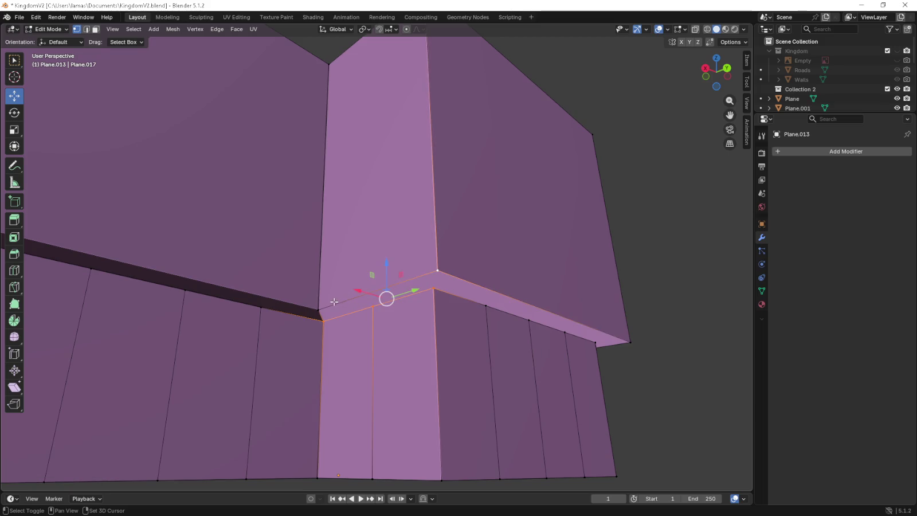
pyautogui.keyDown('alt'); pyautogui.keyDown('shift'); pyautogui.click(334, 301); pyautogui.keyUp('shift'); pyautogui.keyUp('alt')
pyautogui.moveTo(334, 301); pyautogui.dragTo(317, 272, button='middle')
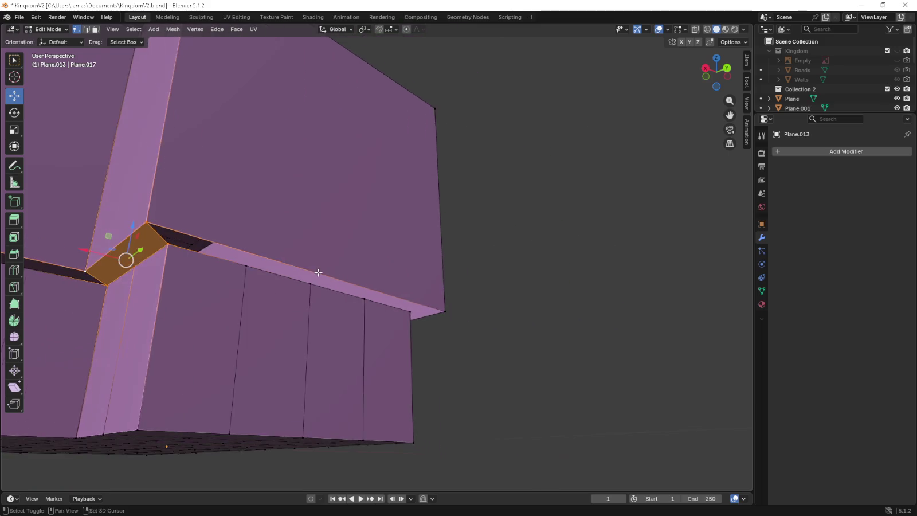
# Select the ledge-bottom loop, the vertical edges below it and the ledge's back edge.
pyautogui.click(199, 259)
pyautogui.click(166, 245)
pyautogui.keyDown('alt'); pyautogui.keyDown('shift'); pyautogui.click(402, 311); pyautogui.keyUp('shift'); pyautogui.keyUp('alt')
pyautogui.keyDown('alt'); pyautogui.keyDown('shift'); pyautogui.click(244, 259); pyautogui.keyUp('shift'); pyautogui.keyUp('alt')
pyautogui.keyDown('alt'); pyautogui.keyDown('shift'); pyautogui.click(145, 218); pyautogui.keyUp('shift'); pyautogui.keyUp('alt')
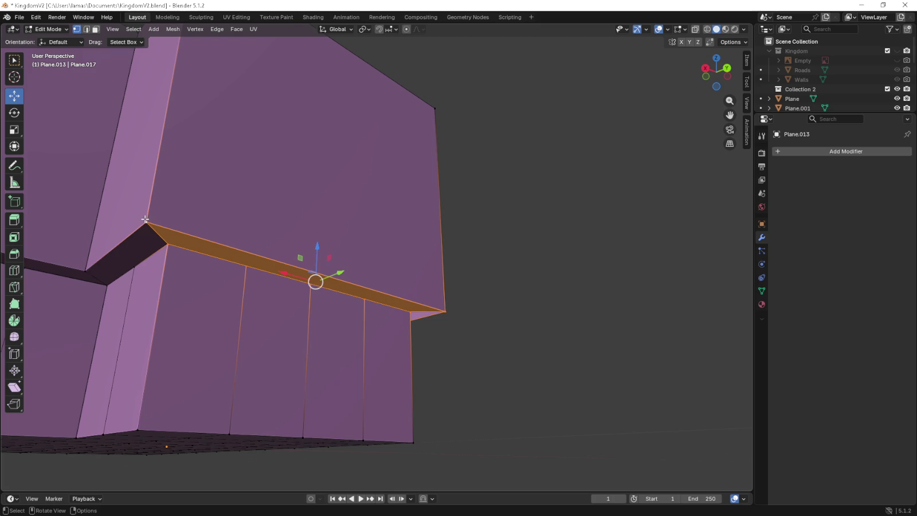
pyautogui.scroll(-3, 487, 287)
# From below, select the ledge's top and left edge loops and the inner wall-top loop.
pyautogui.moveTo(487, 286)
pyautogui.mouseDown(button='middle')
pyautogui.moveTo(418, 279)
pyautogui.moveTo(262, 216)
pyautogui.mouseUp(button='middle')
pyautogui.keyDown('alt'); pyautogui.click(581, 333); pyautogui.keyUp('alt')
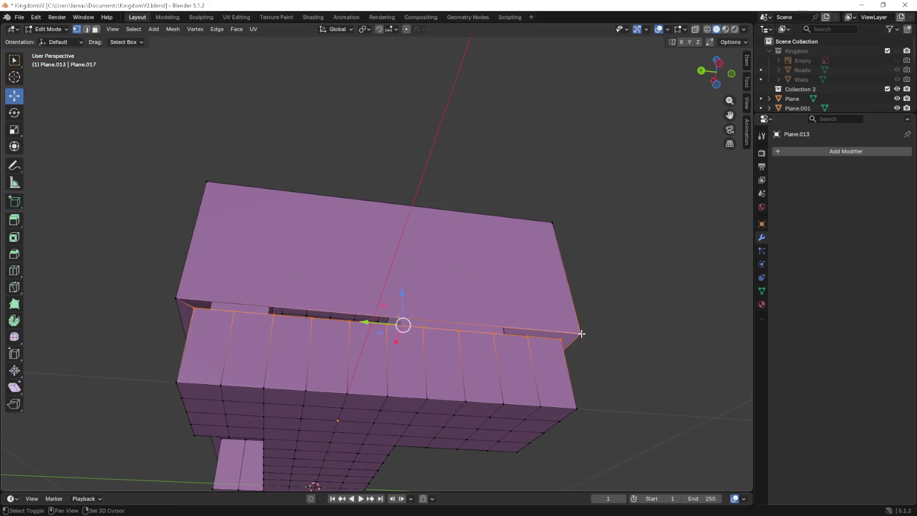
pyautogui.keyDown('alt'); pyautogui.keyDown('shift'); pyautogui.click(202, 300); pyautogui.keyUp('shift'); pyautogui.keyUp('alt')
pyautogui.moveTo(202, 300); pyautogui.dragTo(303, 309, button='middle')
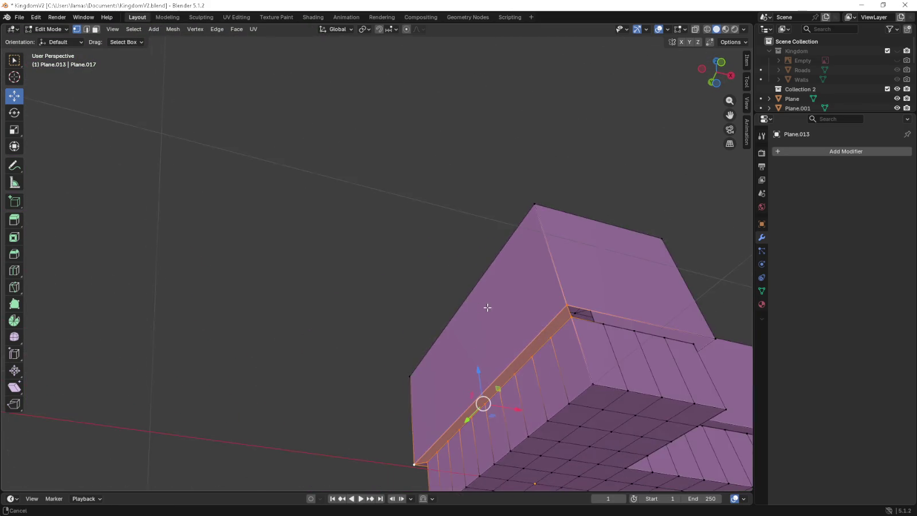
pyautogui.click(304, 308)
pyautogui.keyDown('alt'); pyautogui.click(306, 309); pyautogui.keyUp('alt')
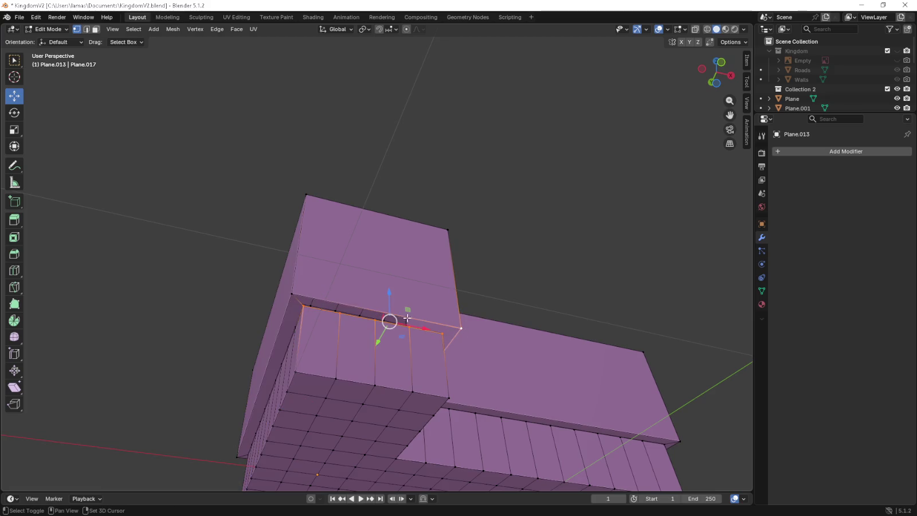
# Select the ledge faces between the inner-corner loops, then view the whole building.
pyautogui.moveTo(292, 292); pyautogui.dragTo(438, 373, button='middle')
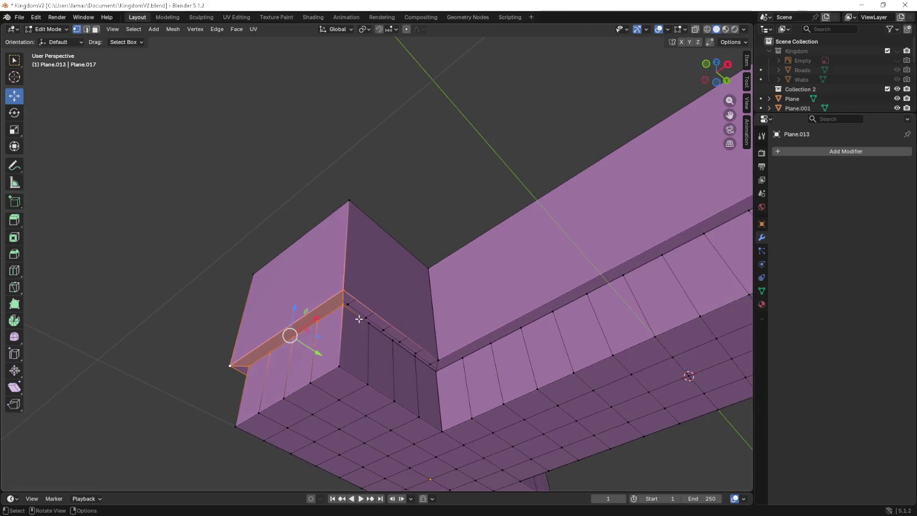
pyautogui.keyDown('alt'); pyautogui.click(438, 373); pyautogui.keyUp('alt')
pyautogui.keyDown('alt'); pyautogui.keyDown('shift'); pyautogui.click(437, 357); pyautogui.keyUp('shift'); pyautogui.keyUp('alt')
pyautogui.keyDown('alt'); pyautogui.keyDown('shift'); pyautogui.click(437, 352); pyautogui.keyUp('shift'); pyautogui.keyUp('alt')
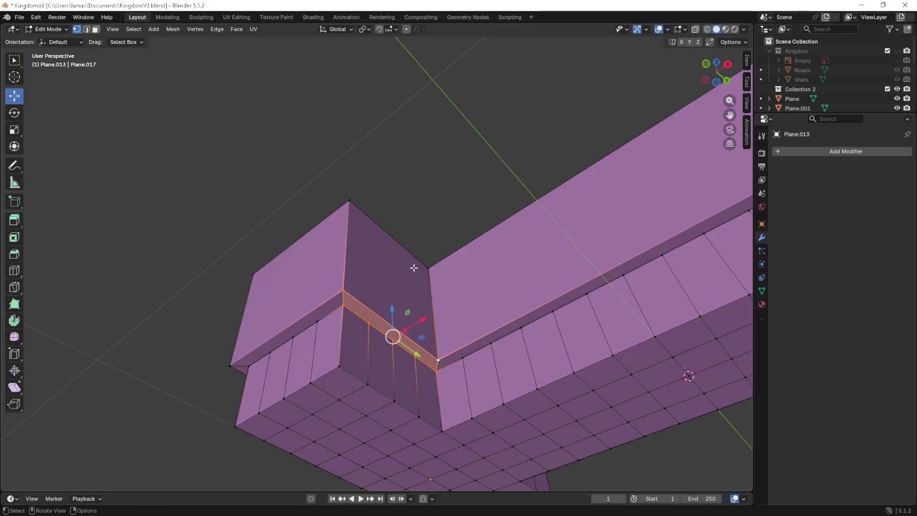
pyautogui.moveTo(414, 267); pyautogui.dragTo(398, 319, button='middle')
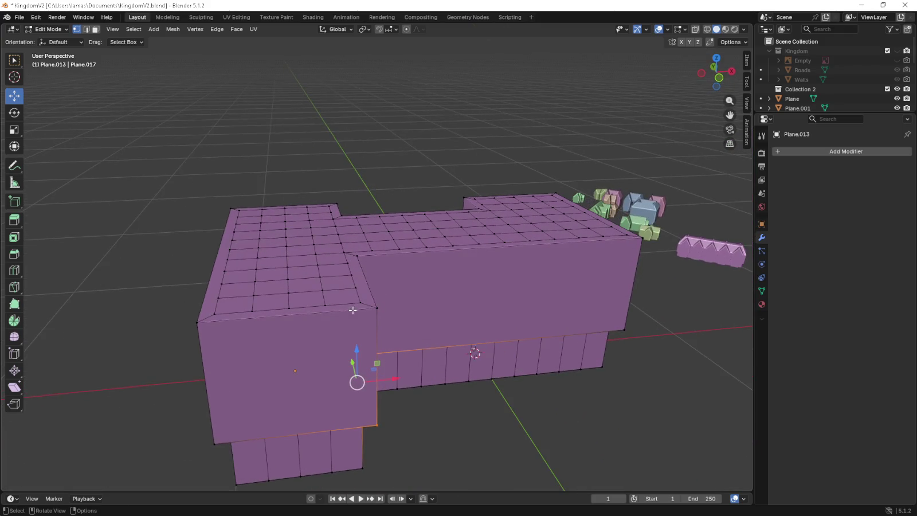
pyautogui.hotkey('ctrl', 'r')
# Cut centred edge loops across the front wall, the left roof and the right roof.
pyautogui.click(293, 313)
pyautogui.rightClick(293, 312)
pyautogui.hotkey('ctrl', 'r')
pyautogui.click(287, 202)
pyautogui.click(287, 202)
pyautogui.hotkey('ctrl', 'r')
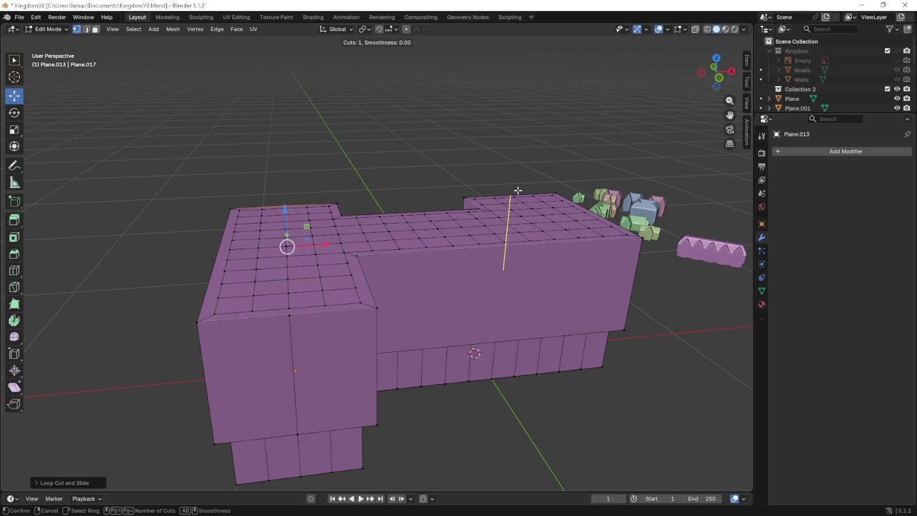
pyautogui.click(518, 191)
pyautogui.rightClick(518, 190)
# In top view, preview a multi-cut loop across the mesh and cancel it.
pyautogui.press('KP_7')
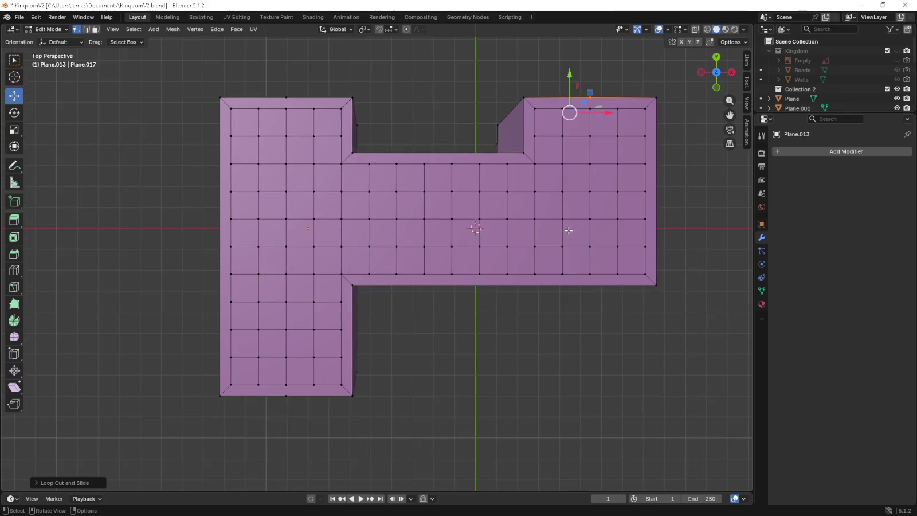
pyautogui.keyDown('shift'); pyautogui.moveTo(590, 292); pyautogui.dragTo(474, 292, button='middle'); pyautogui.keyUp('shift')
pyautogui.hotkey('ctrl', 'r')
pyautogui.scroll(2, 472, 285)
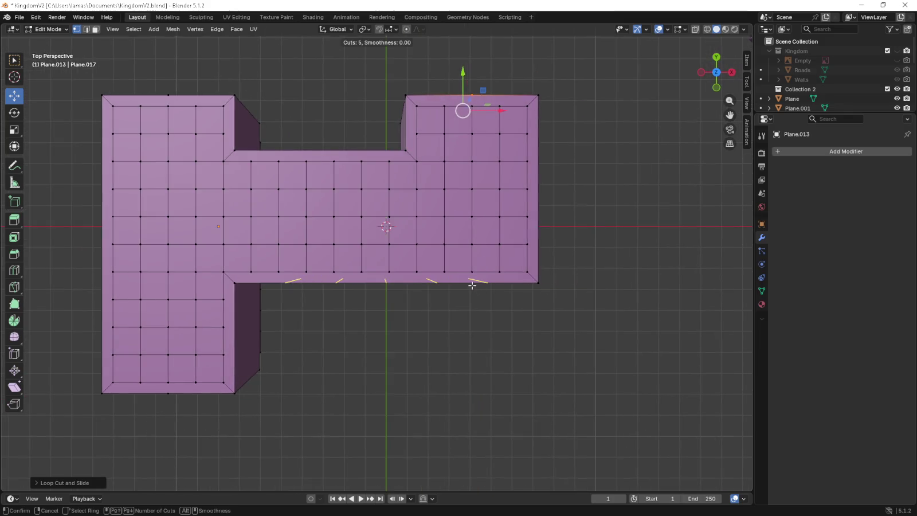
pyautogui.rightClick(472, 285)
pyautogui.moveTo(471, 266); pyautogui.dragTo(469, 266, button='middle')
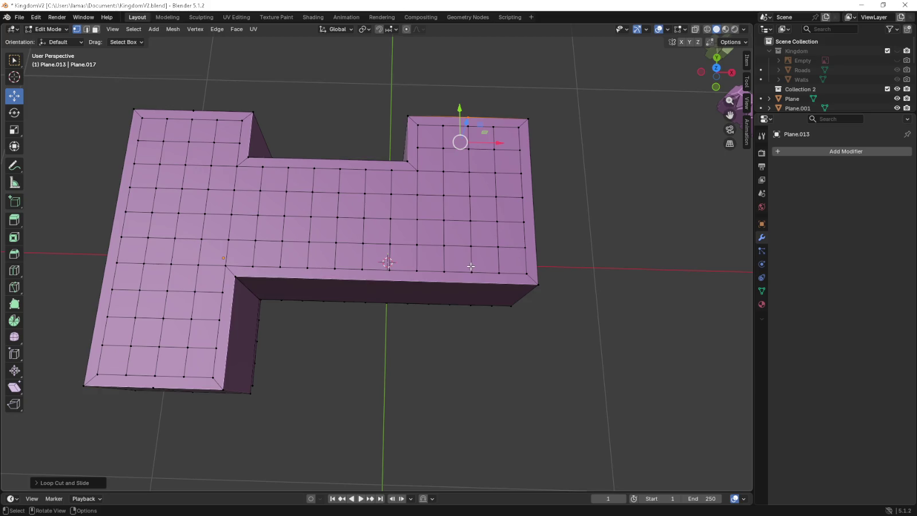
pyautogui.press('KP_7')
# Preview a six-cut loop, cancel it, and switch the top view to orthographic.
pyautogui.hotkey('ctrl', 'r')
pyautogui.scroll(2, 394, 278)
pyautogui.scroll(1, 394, 278)
pyautogui.rightClick(394, 278)
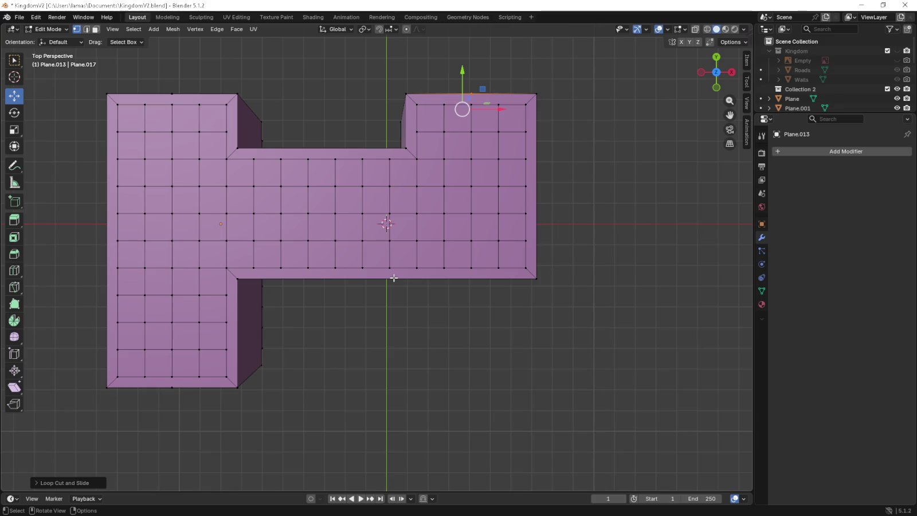
pyautogui.press('KP_5')
pyautogui.hotkey('ctrl', 'r')
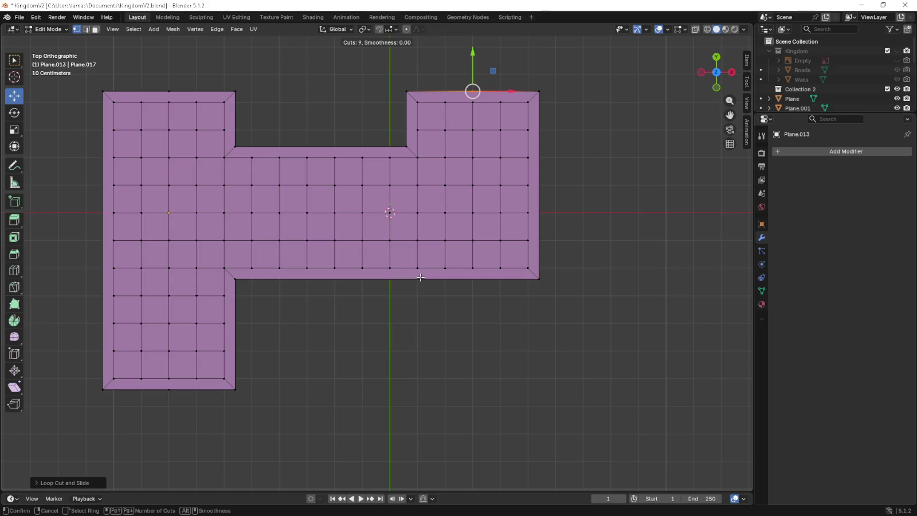
# Tilt to the front wall and preview a twelve-cut loop across it, then cancel.
pyautogui.press('1')
pyautogui.rightClick(497, 369)
pyautogui.moveTo(497, 359); pyautogui.dragTo(426, 326, button='middle')
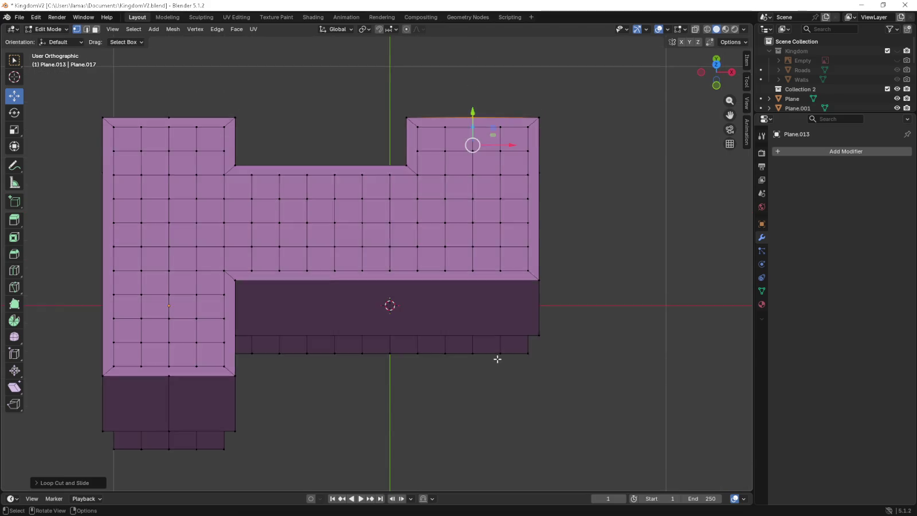
pyautogui.hotkey('ctrl', 'r')
pyautogui.scroll(1, 423, 277)
pyautogui.scroll(3, 423, 278)
pyautogui.scroll(1, 423, 277)
pyautogui.scroll(1, 423, 277)
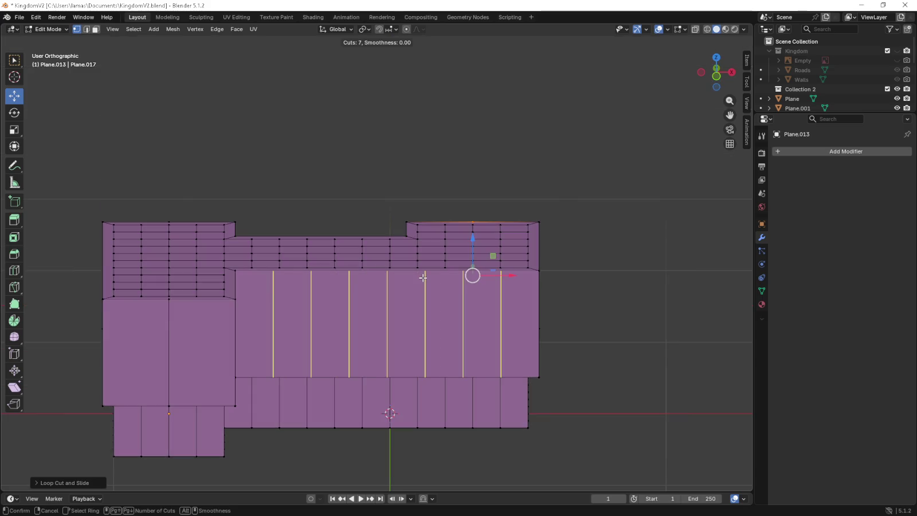
pyautogui.scroll(1, 423, 278)
pyautogui.scroll(1, 423, 278)
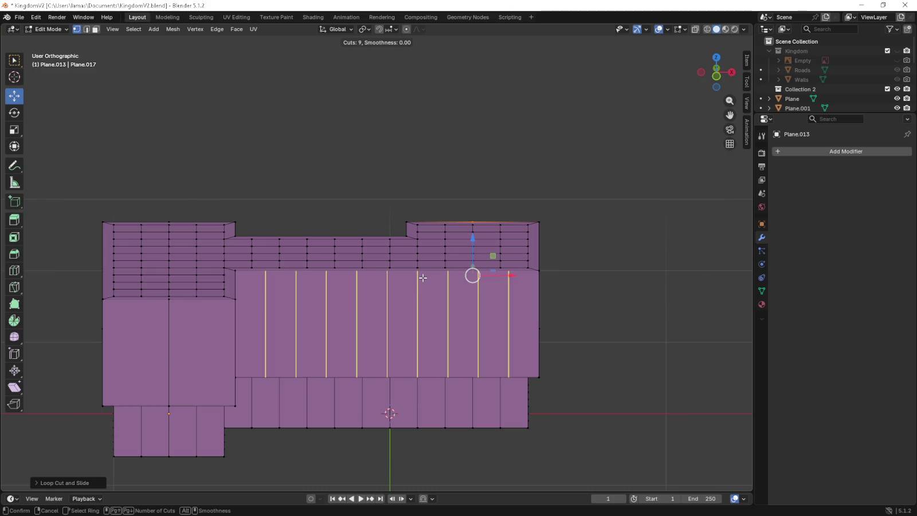
pyautogui.scroll(1, 423, 278)
pyautogui.scroll(1, 423, 277)
pyautogui.scroll(1, 423, 278)
pyautogui.scroll(-2, 423, 278)
pyautogui.scroll(-1, 423, 277)
pyautogui.scroll(1, 423, 277)
pyautogui.scroll(2, 423, 277)
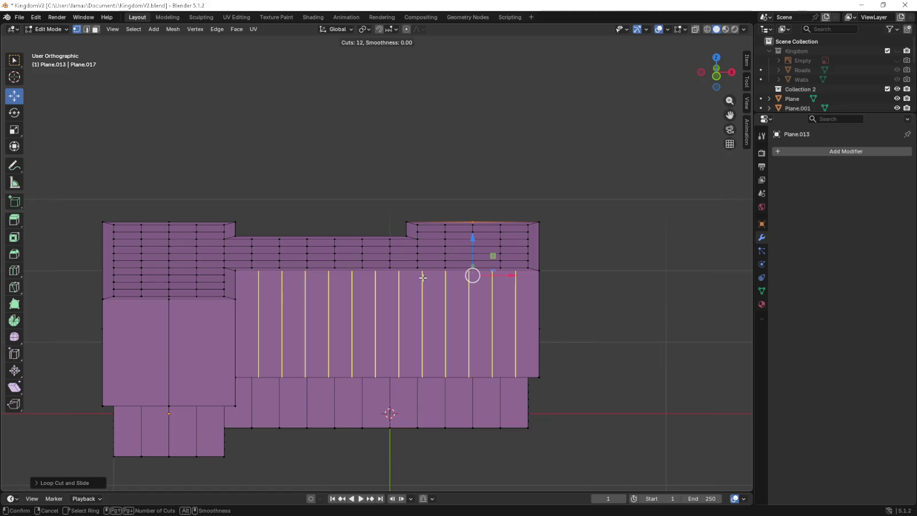
pyautogui.rightClick(423, 277)
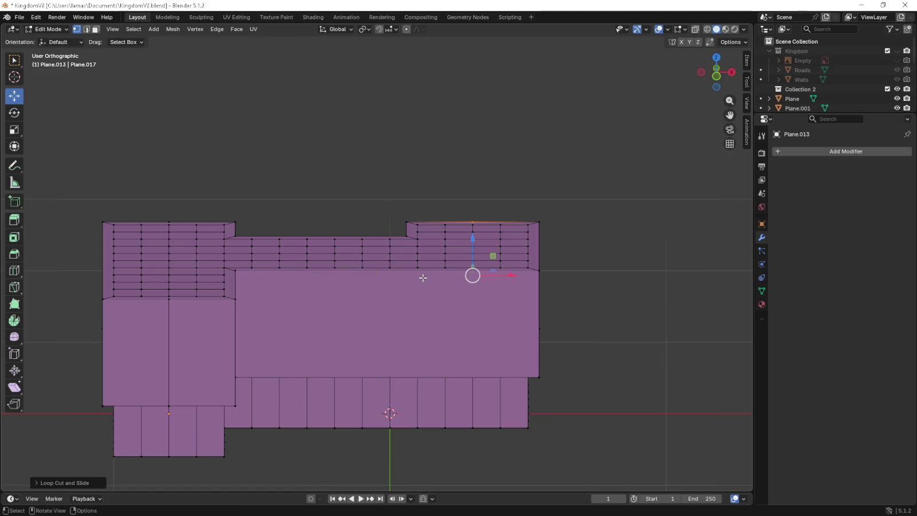
# Zoom in and cut a single vertical loop on the front wall, slid to 0.56.
pyautogui.scroll(1, 422, 266)
pyautogui.scroll(2, 422, 276)
pyautogui.scroll(2, 422, 284)
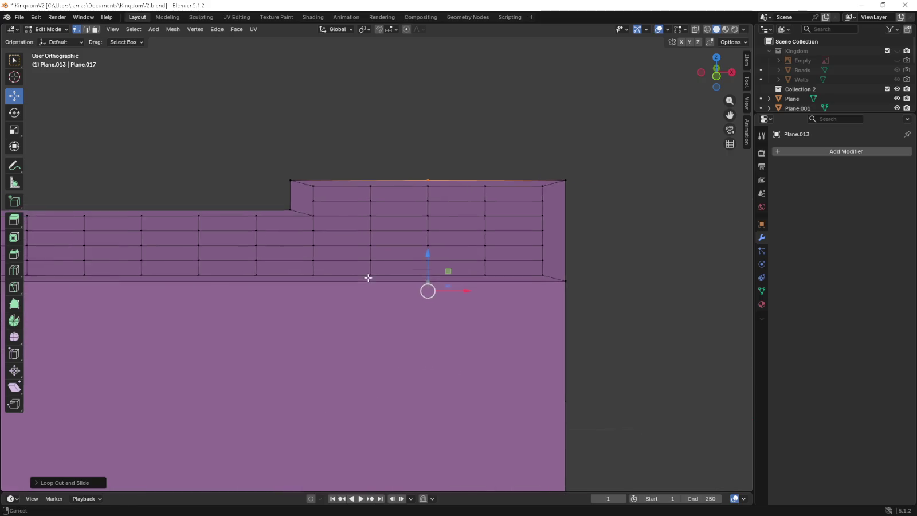
pyautogui.scroll(2, 422, 291)
pyautogui.hotkey('ctrl', 'r')
pyautogui.click(381, 294)
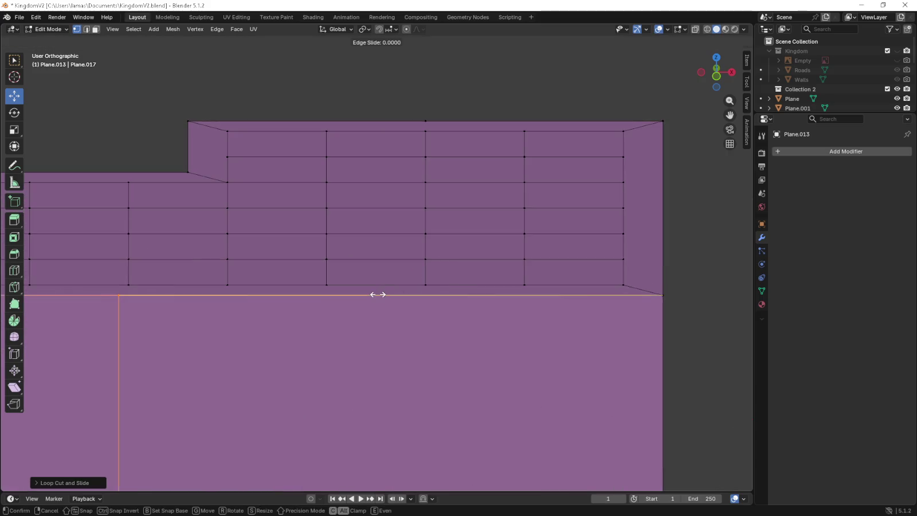
pyautogui.click(648, 305)
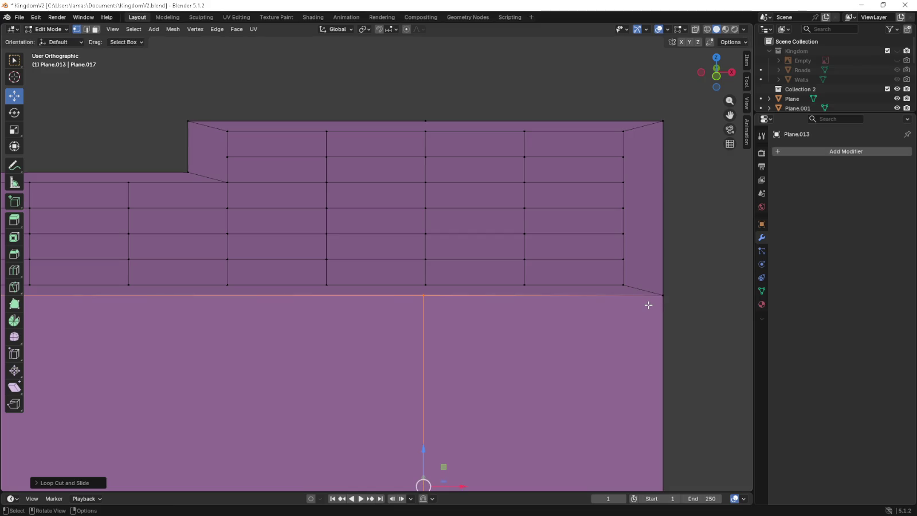
pyautogui.press('KP_7')
pyautogui.scroll(4, 545, 328)
pyautogui.scroll(3, 522, 331)
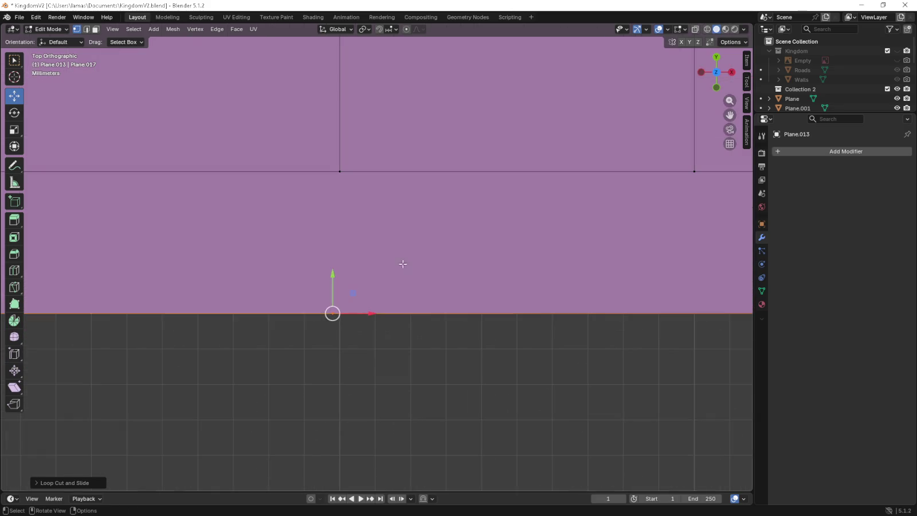
# Nudge the new edge slightly along X, then reframe the building in perspective.
pyautogui.moveTo(369, 314); pyautogui.dragTo(397, 313)
pyautogui.scroll(3, 358, 328)
pyautogui.moveTo(358, 327)
pyautogui.keyDown('shift'); pyautogui.mouseDown(button='middle')
pyautogui.moveTo(413, 254)
pyautogui.moveTo(364, 344)
pyautogui.mouseUp(button='middle'); pyautogui.keyUp('shift')
pyautogui.scroll(5, 363, 345)
pyautogui.moveTo(415, 345); pyautogui.dragTo(409, 343)
pyautogui.scroll(3, 401, 344)
pyautogui.scroll(-8, 401, 337)
pyautogui.scroll(-2, 410, 329)
pyautogui.scroll(-6, 409, 329)
pyautogui.moveTo(410, 328); pyautogui.dragTo(410, 275, button='middle')
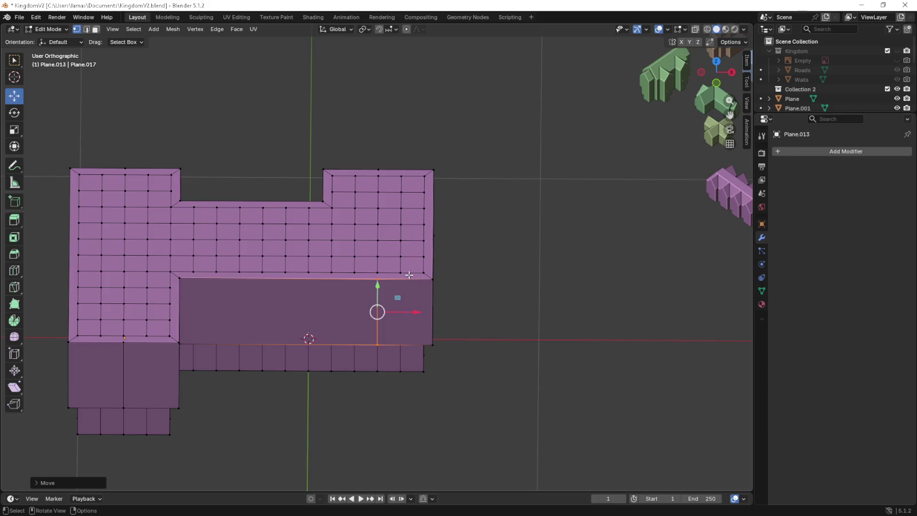
pyautogui.hotkey('ctrl', 'z')
pyautogui.hotkey('ctrl', 'z')
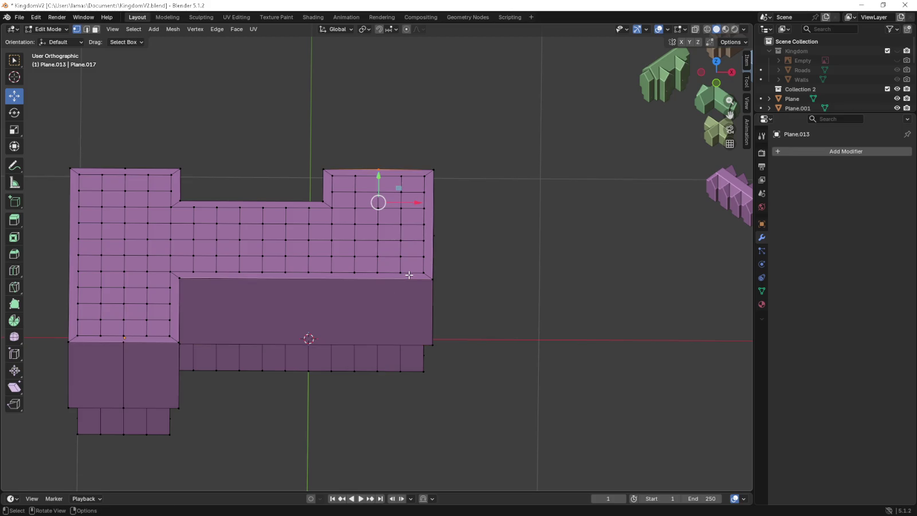
pyautogui.moveTo(409, 275); pyautogui.dragTo(344, 332, button='middle')
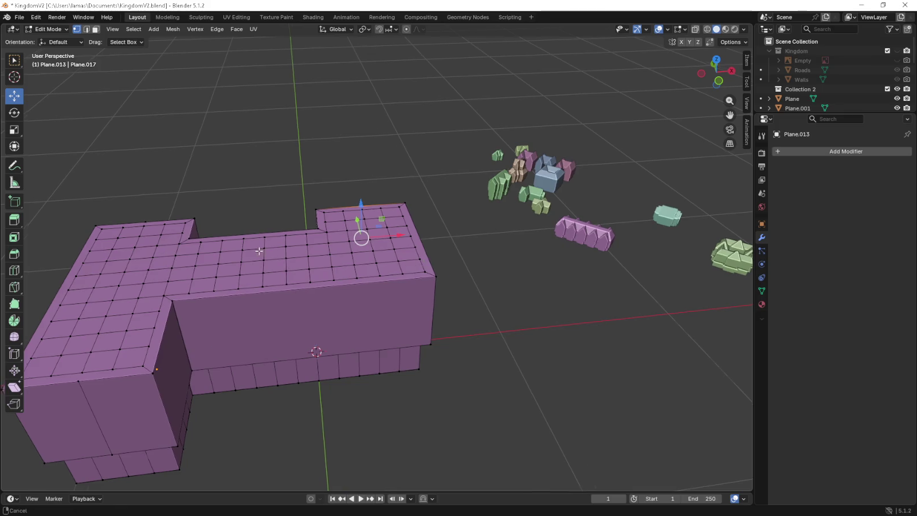
pyautogui.keyDown('shift'); pyautogui.moveTo(172, 367); pyautogui.dragTo(307, 380, button='middle'); pyautogui.keyUp('shift')
# Extrude the left block's front and back top edges 0.3 m straight up in Front Orthographic.
pyautogui.click(278, 369)
pyautogui.keyDown('shift'); pyautogui.click(276, 214); pyautogui.keyUp('shift')
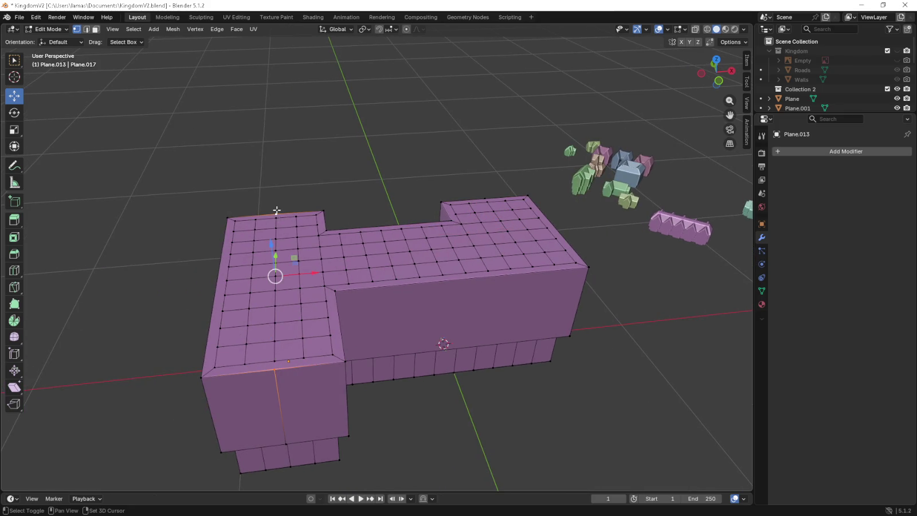
pyautogui.press('KP_1')
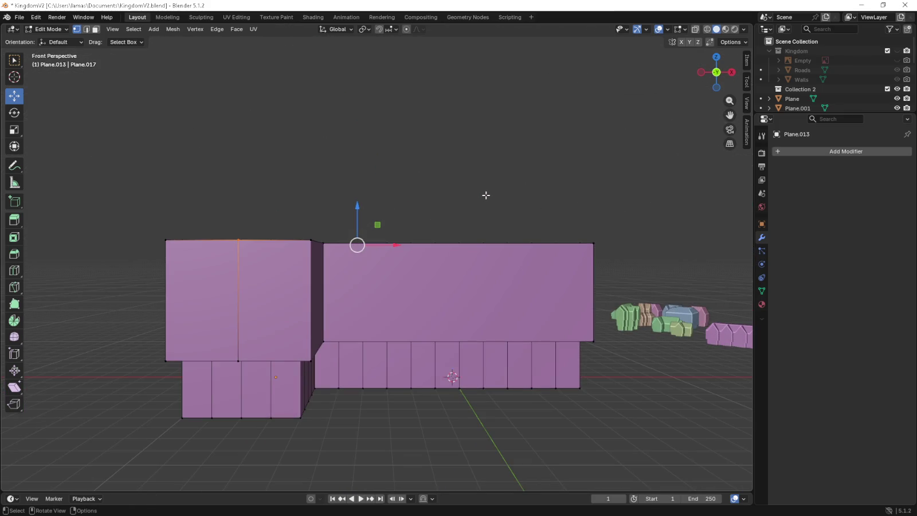
pyautogui.press('e')
pyautogui.rightClick(495, 221)
pyautogui.press('KP_5')
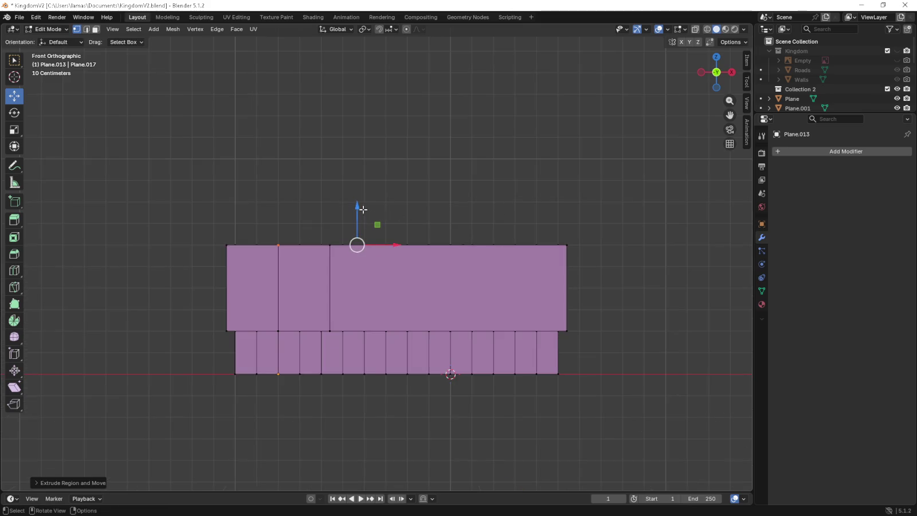
pyautogui.moveTo(365, 209); pyautogui.dragTo(360, 144)
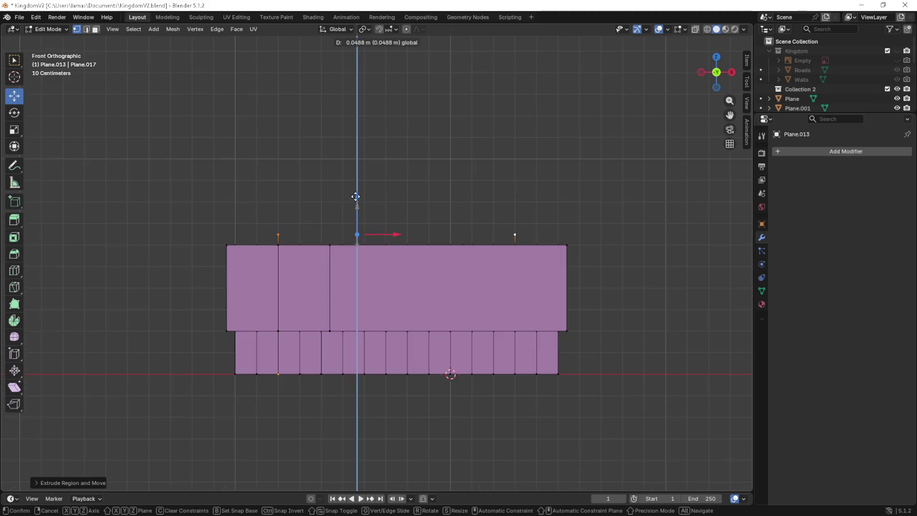
pyautogui.click(360, 144)
pyautogui.moveTo(360, 144)
pyautogui.mouseDown(button='middle')
pyautogui.moveTo(351, 207)
pyautogui.moveTo(435, 212)
pyautogui.moveTo(321, 224)
pyautogui.mouseUp(button='middle')
pyautogui.press('KP_5')
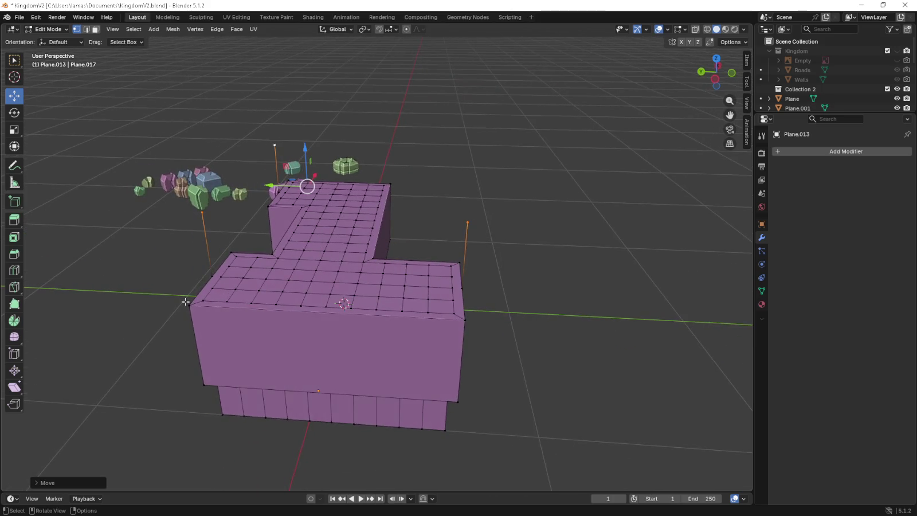
# Select the left wing's corner vertices and thin triangle faces, then view from the front.
pyautogui.click(186, 304)
pyautogui.keyDown('shift'); pyautogui.click(202, 213); pyautogui.keyUp('shift')
pyautogui.keyDown('shift'); pyautogui.click(212, 275); pyautogui.keyUp('shift')
pyautogui.click(202, 214)
pyautogui.keyDown('shift'); pyautogui.click(232, 253); pyautogui.keyUp('shift')
pyautogui.keyDown('shift'); pyautogui.click(212, 275); pyautogui.keyUp('shift')
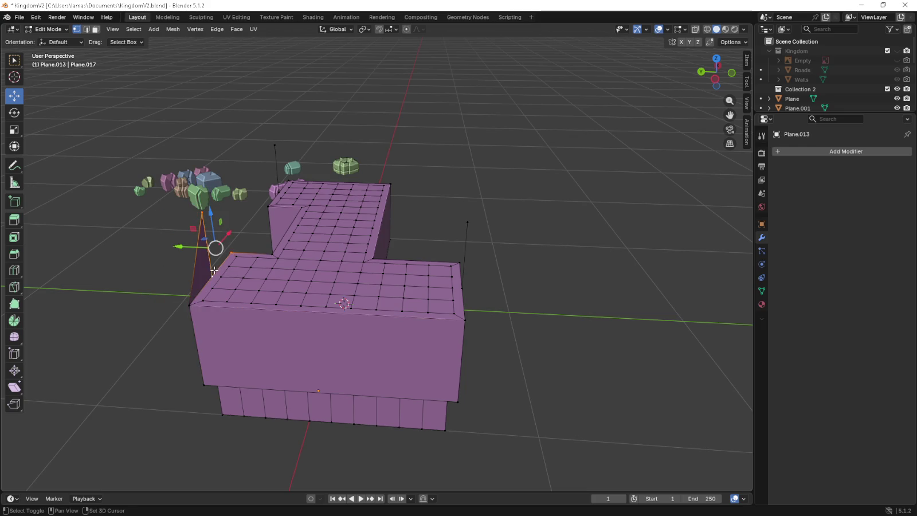
pyautogui.click(458, 317)
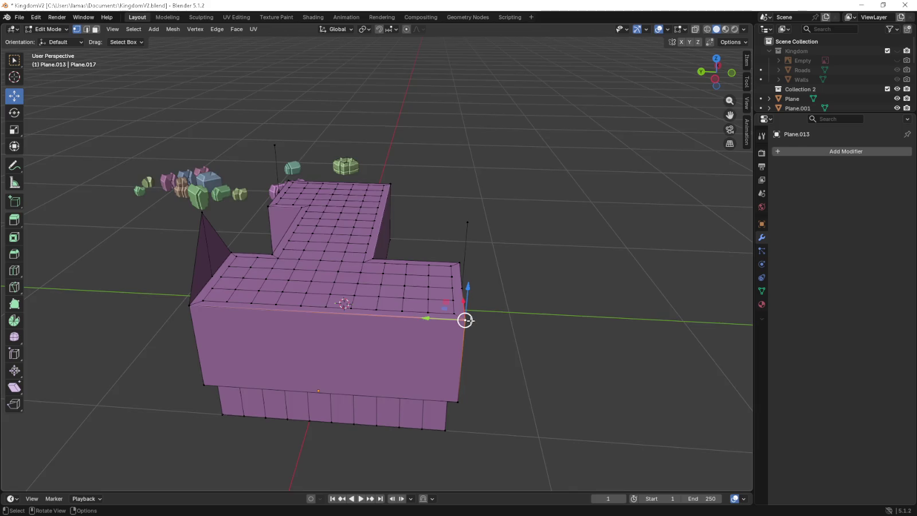
pyautogui.press('KP_1')
pyautogui.press('KP_5')
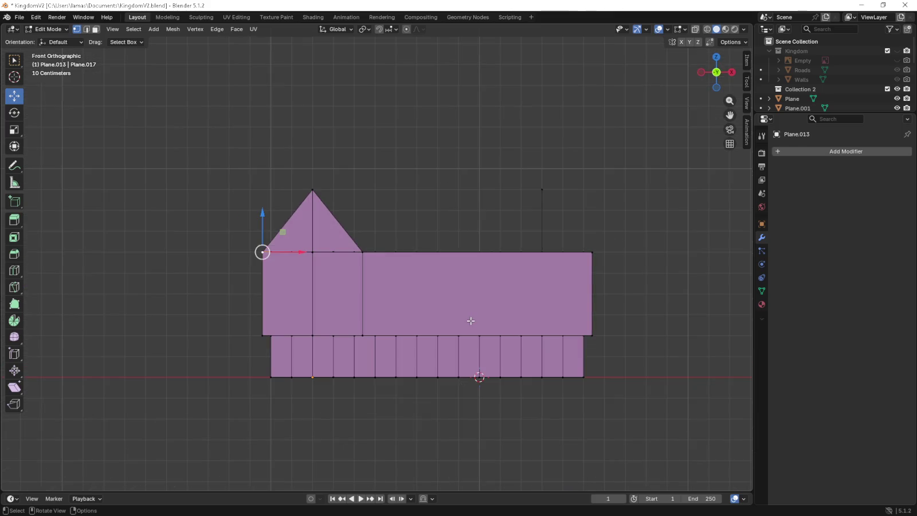
# Reorient the view around the left wing and select its gable face.
pyautogui.press('KP_5')
pyautogui.moveTo(470, 321); pyautogui.dragTo(470, 321, button='middle')
pyautogui.press('KP_7')
pyautogui.press('KP_1')
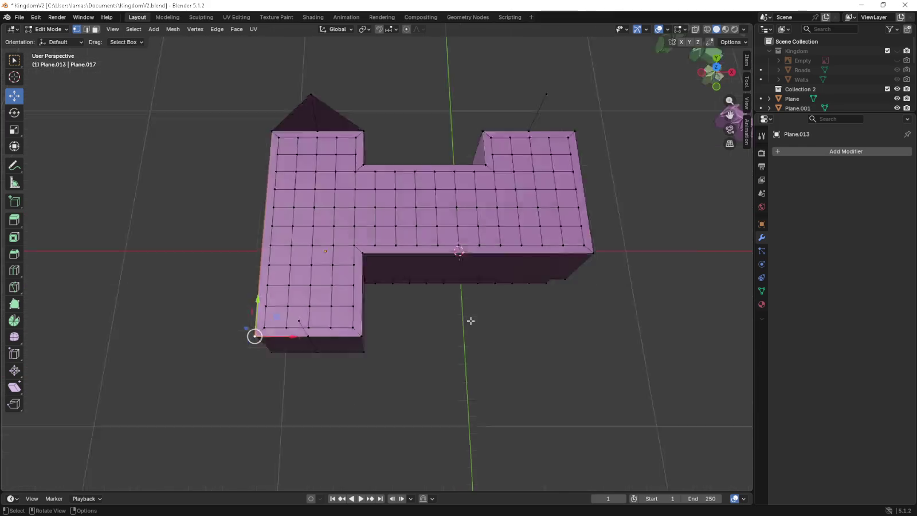
pyautogui.press('KP_5')
pyautogui.press('KP_5')
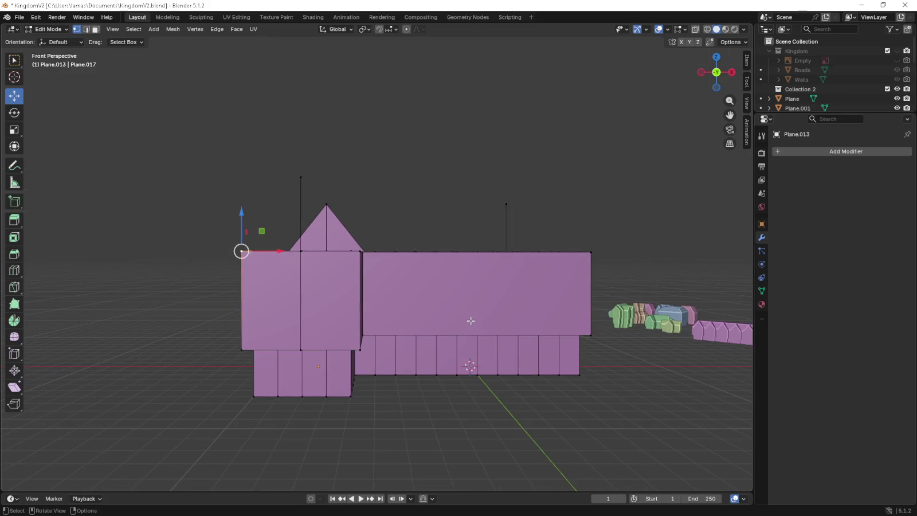
pyautogui.scroll(1, 428, 219)
pyautogui.moveTo(428, 219); pyautogui.dragTo(200, 229, button='middle')
pyautogui.click(170, 244)
pyautogui.keyDown('shift'); pyautogui.click(211, 166); pyautogui.keyUp('shift')
pyautogui.moveTo(211, 165); pyautogui.dragTo(269, 207, button='middle')
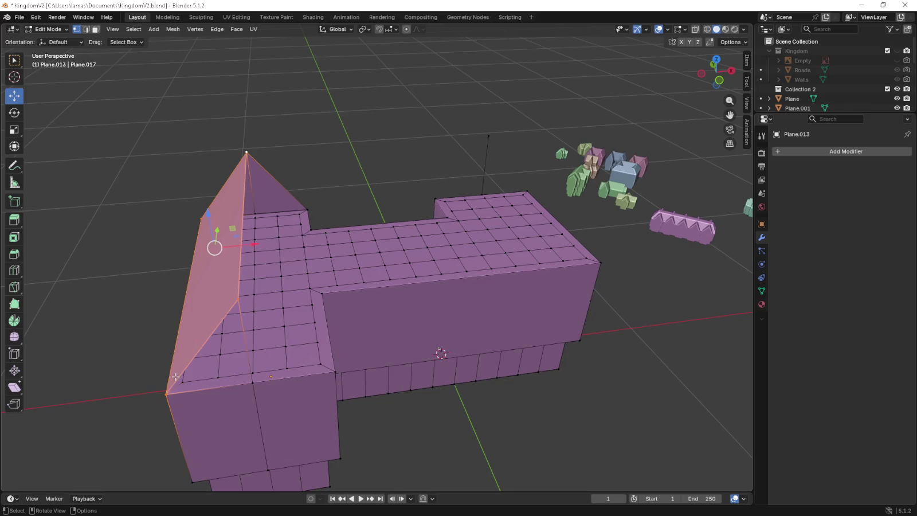
# Fill the left gable's three vertices with a triangular face.
pyautogui.click(166, 394)
pyautogui.keyDown('shift'); pyautogui.click(252, 382); pyautogui.keyUp('shift')
pyautogui.keyDown('shift'); pyautogui.click(238, 298); pyautogui.keyUp('shift')
pyautogui.moveTo(341, 315); pyautogui.dragTo(307, 313, button='middle')
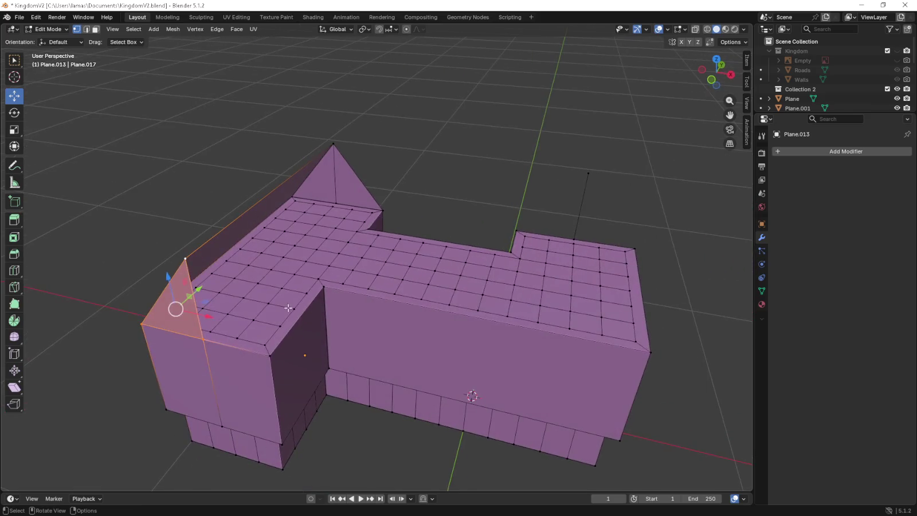
pyautogui.click(184, 259)
pyautogui.keyDown('shift'); pyautogui.click(202, 339); pyautogui.keyUp('shift')
pyautogui.keyDown('shift'); pyautogui.click(269, 355); pyautogui.keyUp('shift')
pyautogui.press('f')
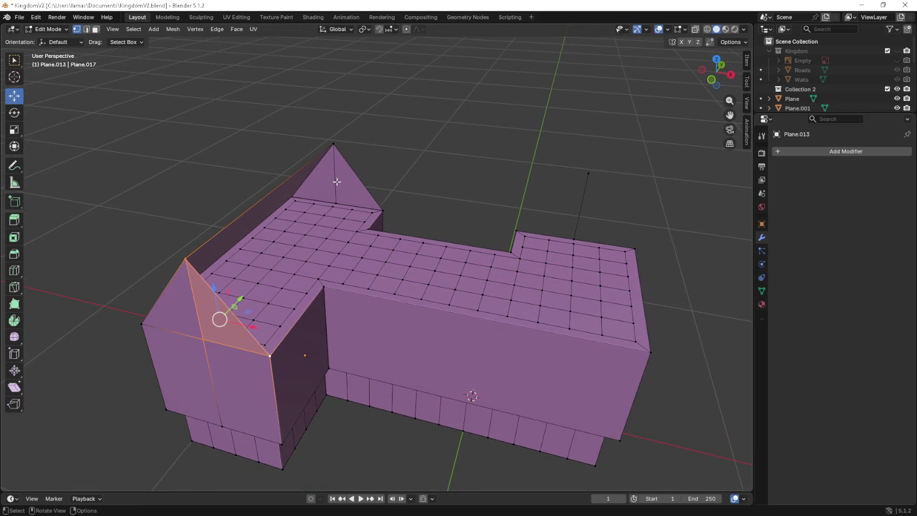
# Select the right gable's vertices and fill them with a face.
pyautogui.click(333, 144)
pyautogui.keyDown('shift'); pyautogui.click(382, 211); pyautogui.keyUp('shift')
pyautogui.keyDown('shift'); pyautogui.click(367, 229); pyautogui.keyUp('shift')
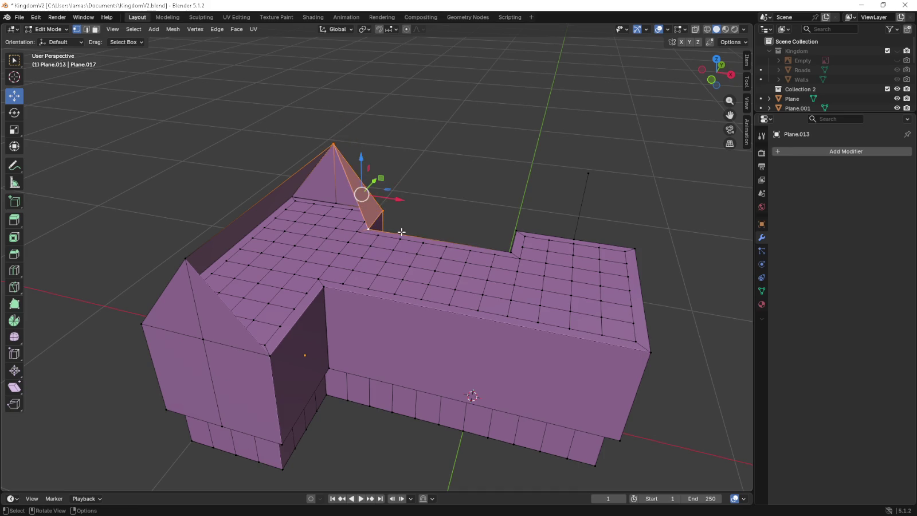
pyautogui.click(521, 230)
pyautogui.keyDown('shift'); pyautogui.click(588, 173); pyautogui.keyUp('shift')
pyautogui.press('f')
# Fill the right gable's corner, middle and top vertices as a triangle face.
pyautogui.click(573, 236)
pyautogui.keyDown('shift'); pyautogui.click(624, 251); pyautogui.keyUp('shift')
pyautogui.keyDown('shift'); pyautogui.click(588, 173); pyautogui.keyUp('shift')
pyautogui.click(634, 249)
pyautogui.keyDown('shift'); pyautogui.click(573, 236); pyautogui.keyUp('shift')
pyautogui.keyDown('shift'); pyautogui.click(588, 173); pyautogui.keyUp('shift')
pyautogui.press('f')
pyautogui.keyDown('shift'); pyautogui.moveTo(573, 194); pyautogui.dragTo(522, 189, button='middle'); pyautogui.keyUp('shift')
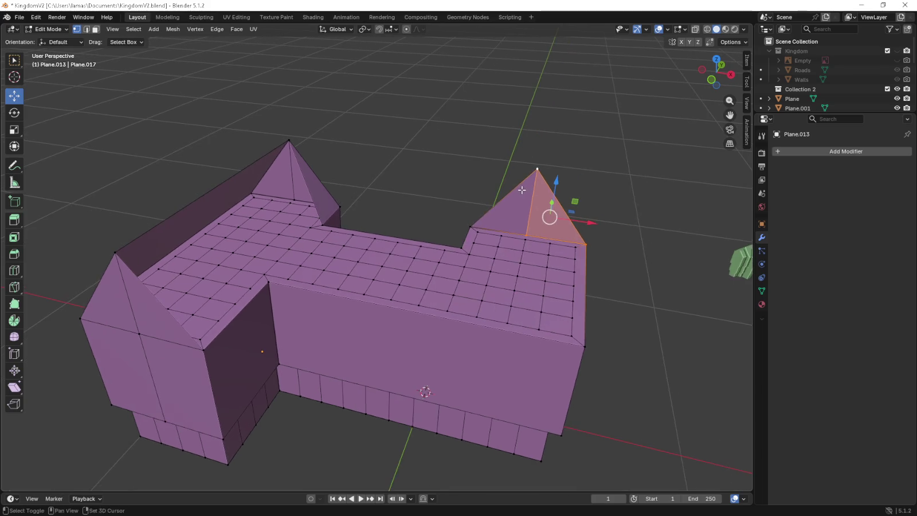
pyautogui.click(515, 290)
pyautogui.press('KP_7')
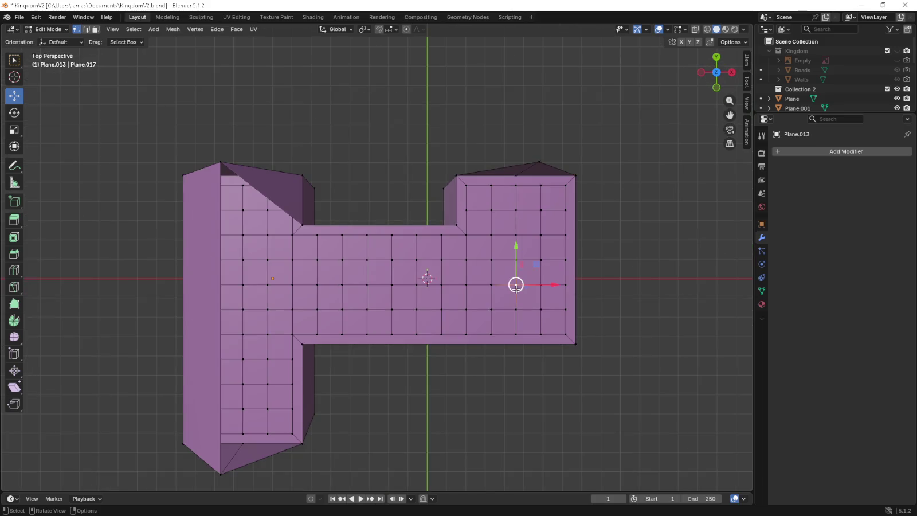
pyautogui.moveTo(516, 286); pyautogui.dragTo(516, 289, button='middle')
# Raise the right gable's peak vertex 0.3 m along Z.
pyautogui.press('KP_5')
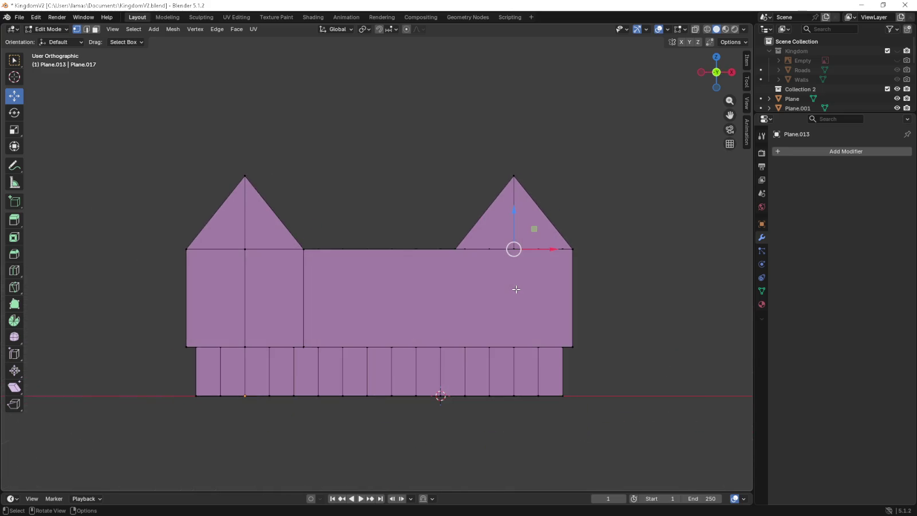
pyautogui.press('g')
pyautogui.write('z: ')
pyautogui.write('0.3')
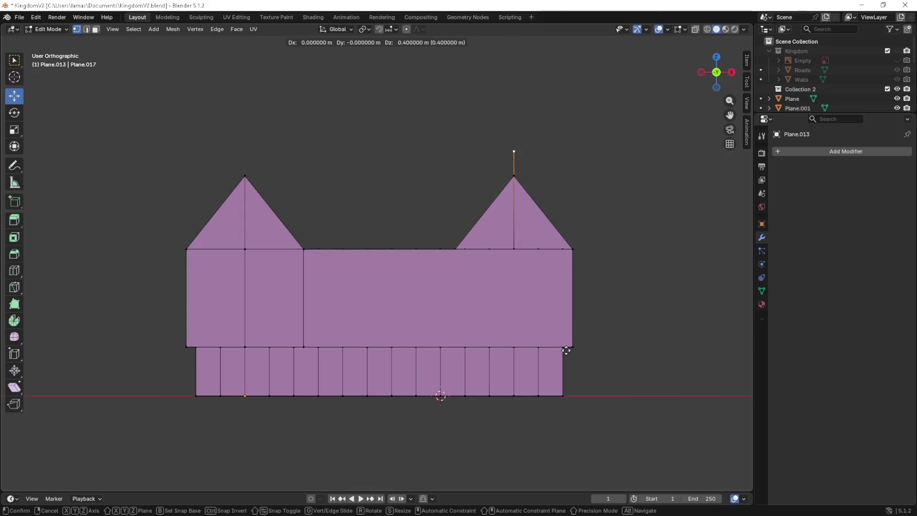
pyautogui.press('Return')
pyautogui.moveTo(542, 118)
pyautogui.mouseDown(button='middle')
pyautogui.moveTo(508, 165)
pyautogui.moveTo(292, 125)
pyautogui.mouseUp(button='middle')
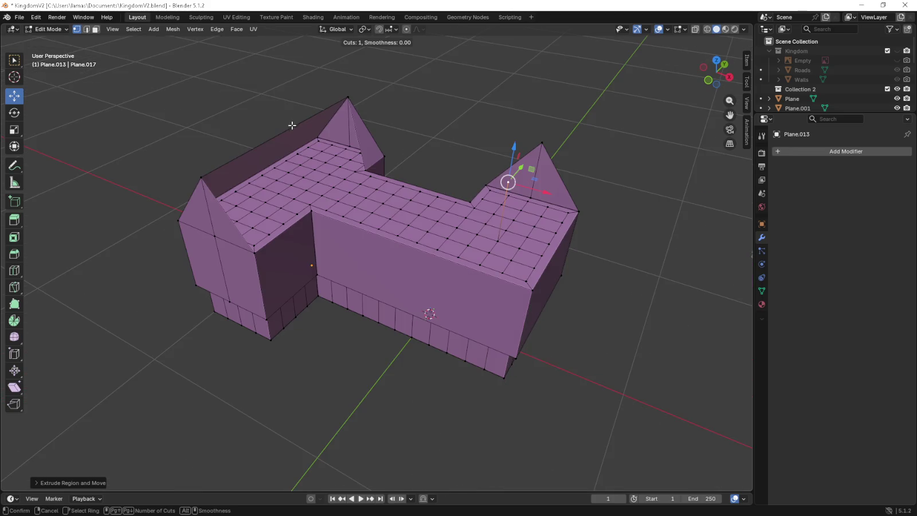
pyautogui.press('KP_7')
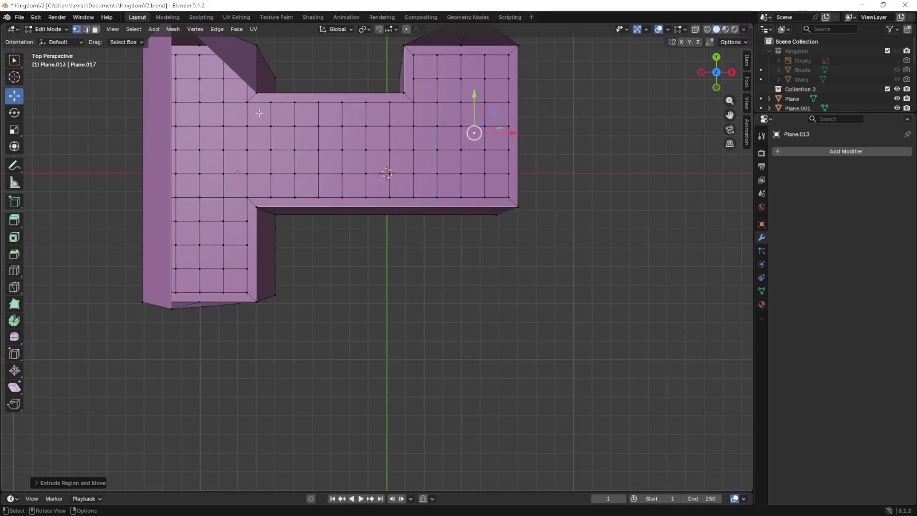
pyautogui.keyDown('shift'); pyautogui.moveTo(254, 112); pyautogui.dragTo(263, 121, button='middle'); pyautogui.keyUp('shift')
pyautogui.press('KP_5')
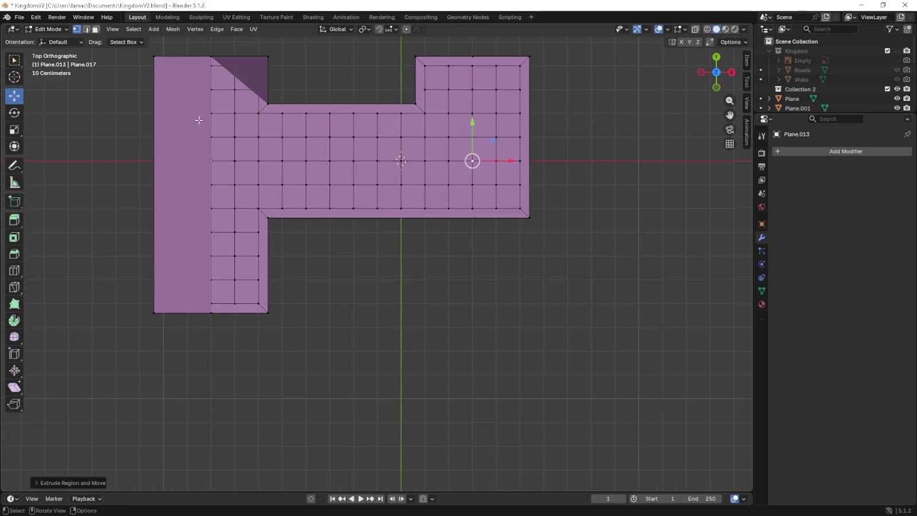
# Start an edge loop cut, cancel it, and return to a top-down view.
pyautogui.hotkey('ctrl', 'r')
pyautogui.moveTo(205, 179); pyautogui.dragTo(192, 144, button='middle')
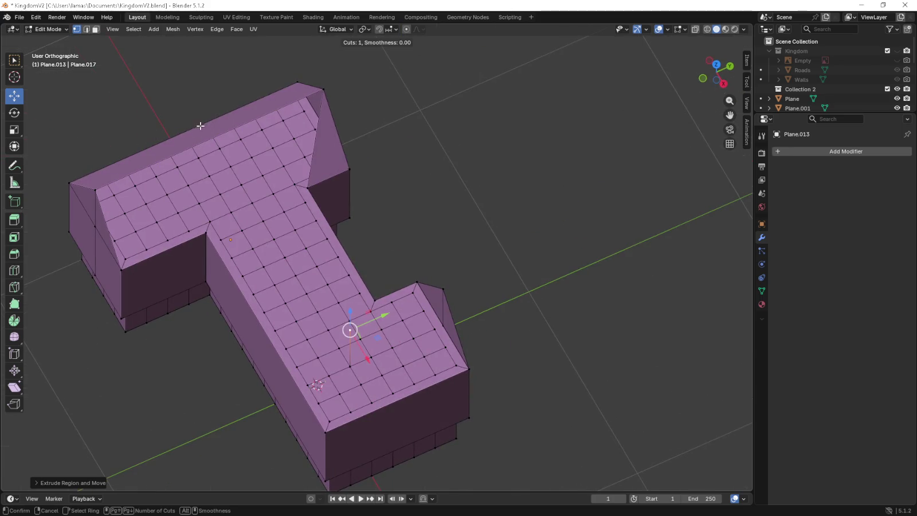
pyautogui.press('Escape')
pyautogui.moveTo(275, 225)
pyautogui.mouseDown(button='middle')
pyautogui.moveTo(316, 172)
pyautogui.moveTo(332, 221)
pyautogui.mouseUp(button='middle')
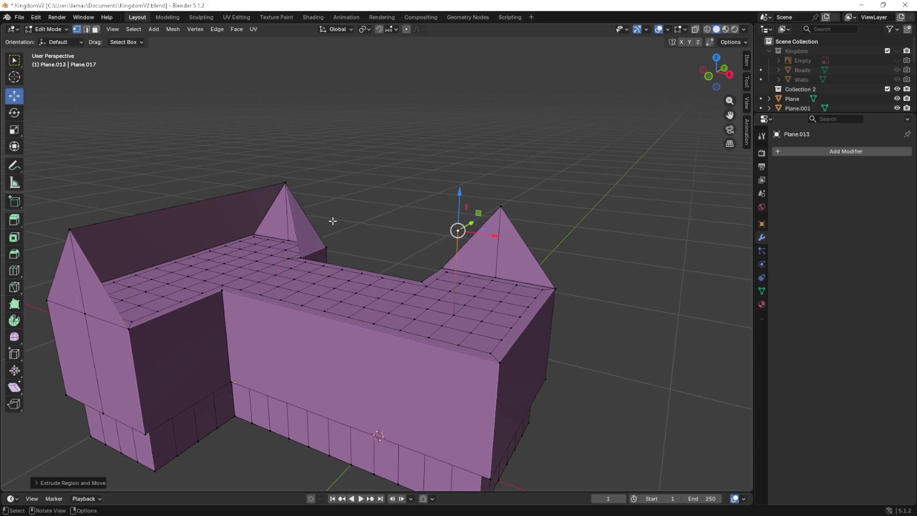
pyautogui.press('KP_7')
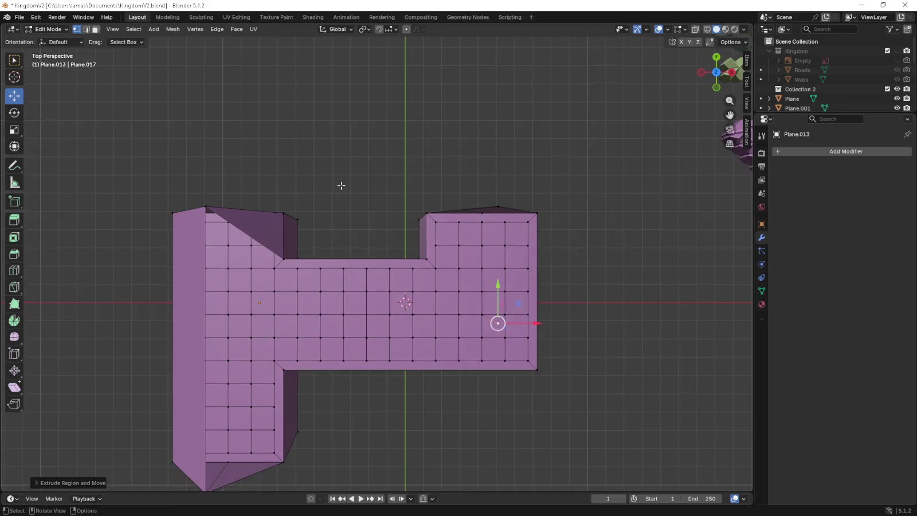
pyautogui.moveTo(341, 186)
pyautogui.keyDown('shift'); pyautogui.mouseDown(button='middle')
pyautogui.moveTo(399, 193)
pyautogui.moveTo(299, 216)
pyautogui.moveTo(346, 180)
pyautogui.mouseUp(button='middle'); pyautogui.keyUp('shift')
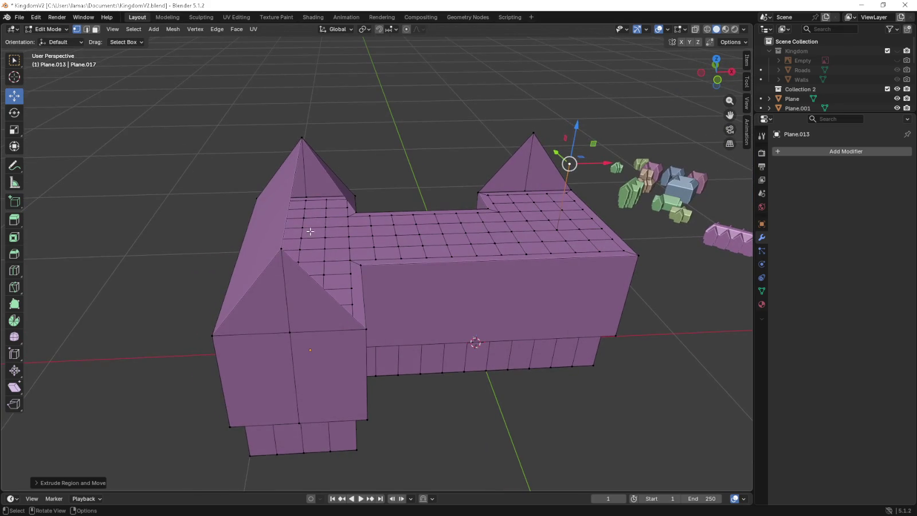
# Raise the left wing's back roof corner vertex straight up to the gable-peak height.
pyautogui.click(301, 237)
pyautogui.moveTo(301, 237); pyautogui.dragTo(371, 166, button='middle')
pyautogui.press('g')
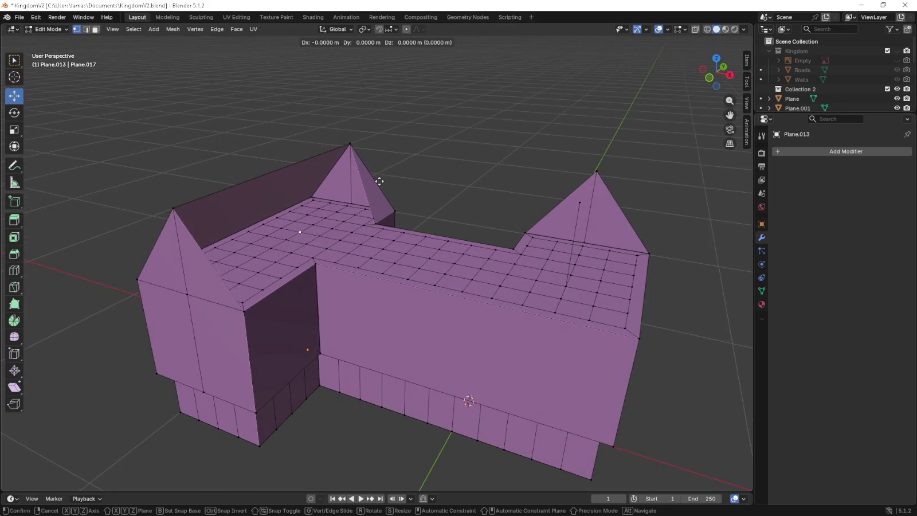
pyautogui.press('Escape')
pyautogui.press('KP_1')
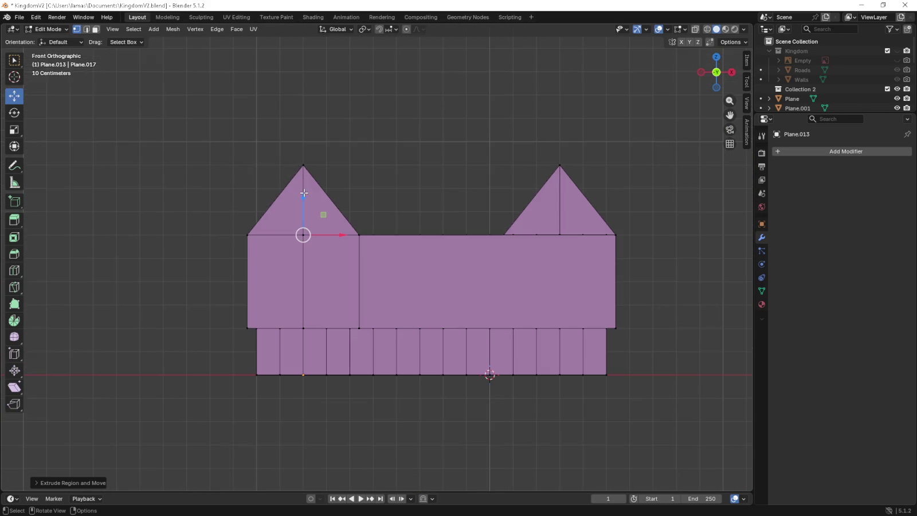
pyautogui.press('g')
pyautogui.press('z')
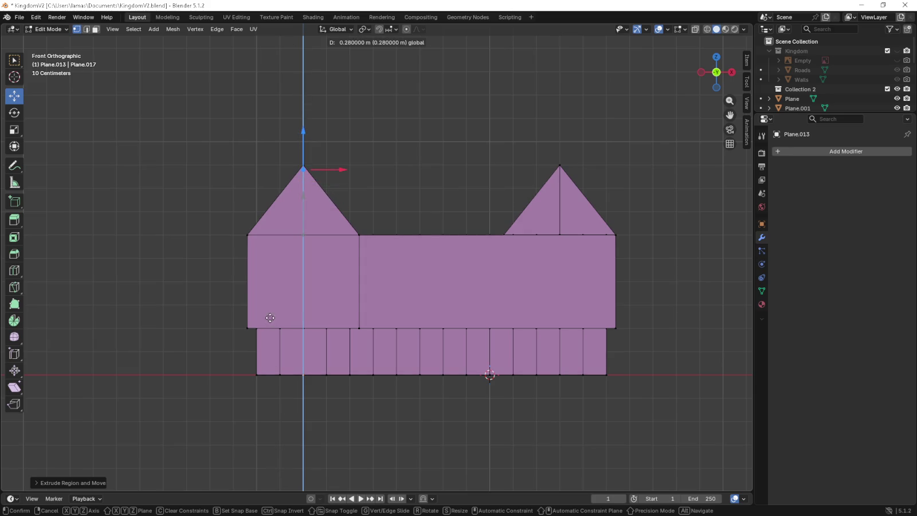
pyautogui.click(266, 263)
pyautogui.moveTo(266, 263)
pyautogui.mouseDown(button='middle')
pyautogui.moveTo(312, 281)
pyautogui.moveTo(303, 345)
pyautogui.moveTo(380, 307)
pyautogui.mouseUp(button='middle')
pyautogui.press('KP_5')
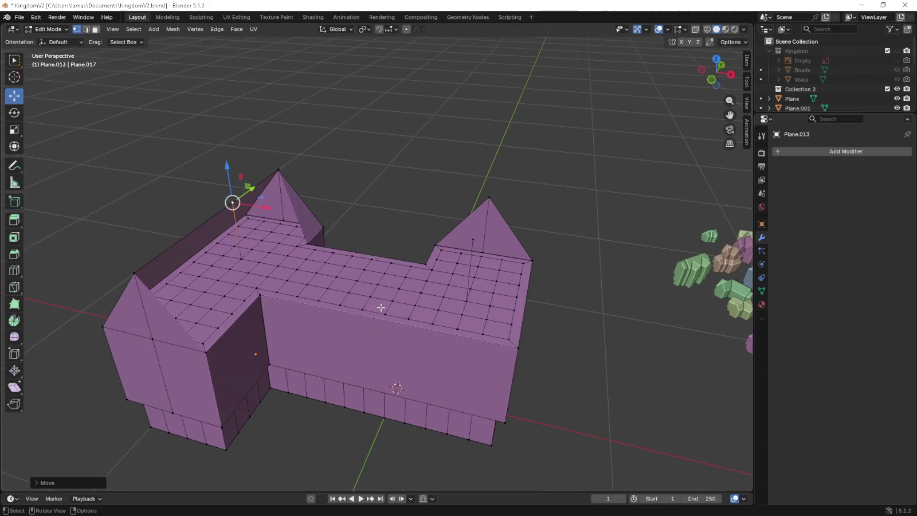
# Lift the back-left roof edge up to the peak.
pyautogui.click(209, 355)
pyautogui.keyDown('shift'); pyautogui.click(256, 307); pyautogui.keyUp('shift')
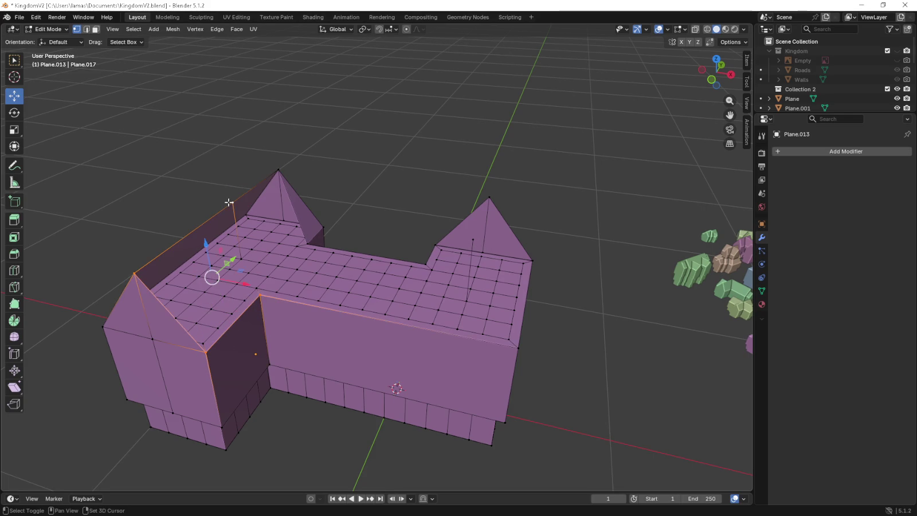
pyautogui.moveTo(262, 296); pyautogui.dragTo(279, 172)
pyautogui.keyDown('shift'); pyautogui.click(308, 244); pyautogui.keyUp('shift')
# Fill the first sloped roof face between the corner and peak vertices.
pyautogui.click(235, 210)
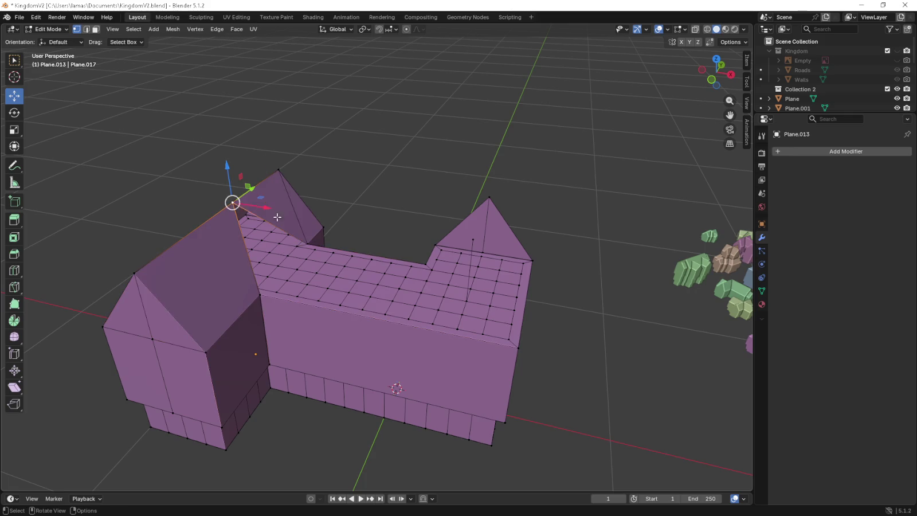
pyautogui.keyDown('shift'); pyautogui.click(473, 241); pyautogui.keyUp('shift')
pyautogui.keyDown('shift'); pyautogui.click(513, 347); pyautogui.keyUp('shift')
pyautogui.keyDown('shift'); pyautogui.click(278, 305); pyautogui.keyUp('shift')
pyautogui.keyDown('shift'); pyautogui.click(279, 294); pyautogui.keyUp('shift')
pyautogui.keyDown('shift'); pyautogui.click(262, 295); pyautogui.keyUp('shift')
pyautogui.press('f')
pyautogui.moveTo(263, 295); pyautogui.dragTo(409, 293, button='middle')
# Cap the tower top with a four-vertex face.
pyautogui.click(512, 252)
pyautogui.keyDown('shift'); pyautogui.click(464, 358); pyautogui.keyUp('shift')
pyautogui.keyDown('shift'); pyautogui.click(634, 340); pyautogui.keyUp('shift')
pyautogui.keyDown('shift'); pyautogui.click(615, 244); pyautogui.keyUp('shift')
pyautogui.press('f')
pyautogui.moveTo(622, 250)
pyautogui.mouseDown(button='middle')
pyautogui.moveTo(510, 262)
pyautogui.moveTo(327, 255)
pyautogui.mouseUp(button='middle')
# Fill the two remaining roof gaps with faces running up to the ridge and far peak.
pyautogui.click(384, 209)
pyautogui.keyDown('shift'); pyautogui.click(317, 257); pyautogui.keyUp('shift')
pyautogui.keyDown('shift'); pyautogui.click(367, 337); pyautogui.keyUp('shift')
pyautogui.keyDown('shift'); pyautogui.click(396, 311); pyautogui.keyUp('shift')
pyautogui.press('f')
pyautogui.click(395, 311)
pyautogui.keyDown('shift'); pyautogui.click(383, 209); pyautogui.keyUp('shift')
pyautogui.keyDown('shift'); pyautogui.click(650, 304); pyautogui.keyUp('shift')
pyautogui.keyDown('shift'); pyautogui.click(547, 376); pyautogui.keyUp('shift')
pyautogui.press('f')
pyautogui.moveTo(547, 376)
pyautogui.mouseDown(button='middle')
pyautogui.moveTo(578, 347)
pyautogui.moveTo(470, 294)
pyautogui.mouseUp(button='middle')
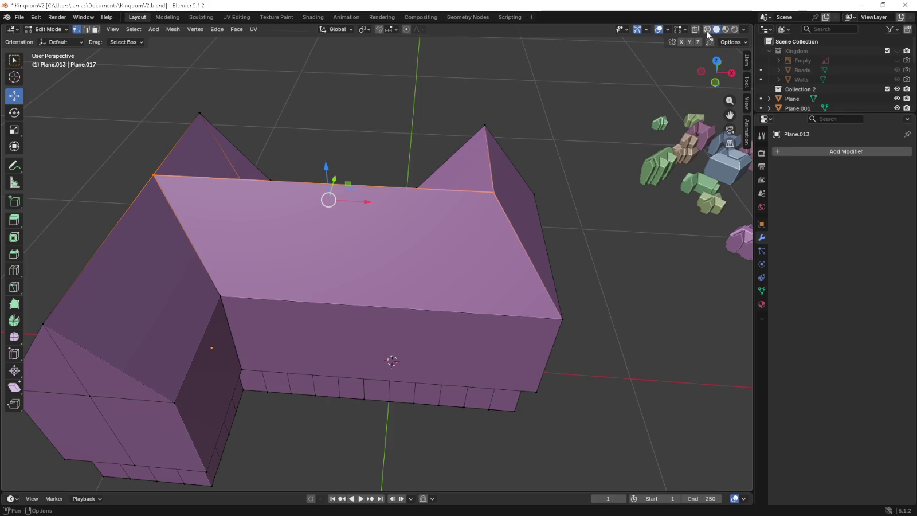
# Turn on X-ray with Alt+Z and orbit around the see-through house.
pyautogui.hotkey('alt', 'z')
pyautogui.moveTo(662, 90)
pyautogui.mouseDown(button='middle')
pyautogui.moveTo(451, 245)
pyautogui.moveTo(415, 247)
pyautogui.moveTo(374, 223)
pyautogui.moveTo(374, 231)
pyautogui.moveTo(469, 241)
pyautogui.moveTo(351, 227)
pyautogui.moveTo(336, 213)
pyautogui.mouseUp(button='middle')
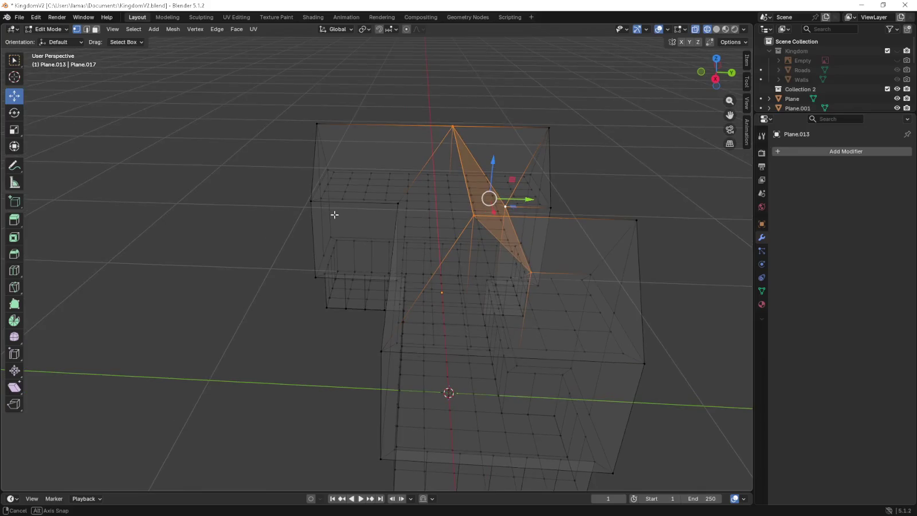
pyautogui.moveTo(418, 230)
pyautogui.mouseDown(button='middle')
pyautogui.moveTo(413, 198)
pyautogui.moveTo(403, 258)
pyautogui.moveTo(456, 283)
pyautogui.moveTo(515, 275)
pyautogui.mouseUp(button='middle')
pyautogui.moveTo(336, 313)
pyautogui.mouseDown(button='middle')
pyautogui.moveTo(307, 319)
pyautogui.moveTo(338, 307)
pyautogui.mouseUp(button='middle')
# Select a small roof face and extrude it about 0.39 m upward in front view.
pyautogui.click(330, 304)
pyautogui.click(335, 295)
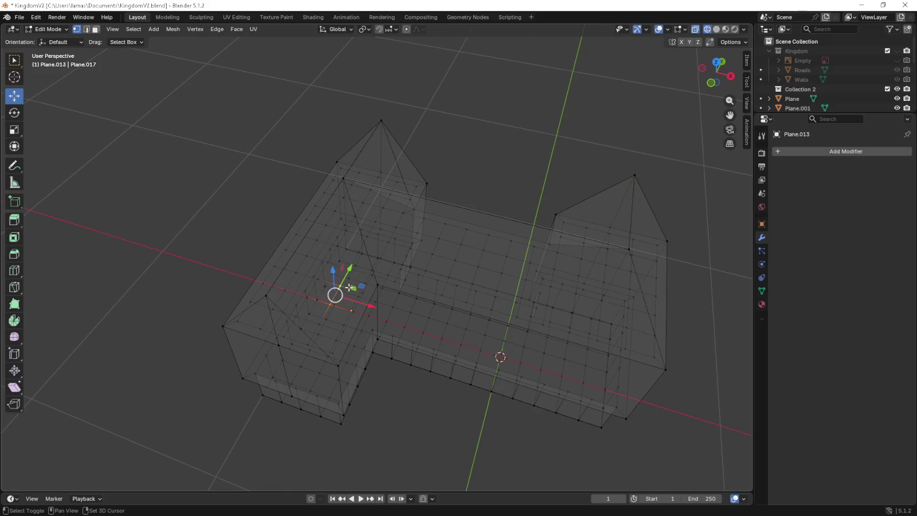
pyautogui.keyDown('shift'); pyautogui.click(317, 286); pyautogui.keyUp('shift')
pyautogui.keyDown('shift'); pyautogui.click(313, 292); pyautogui.keyUp('shift')
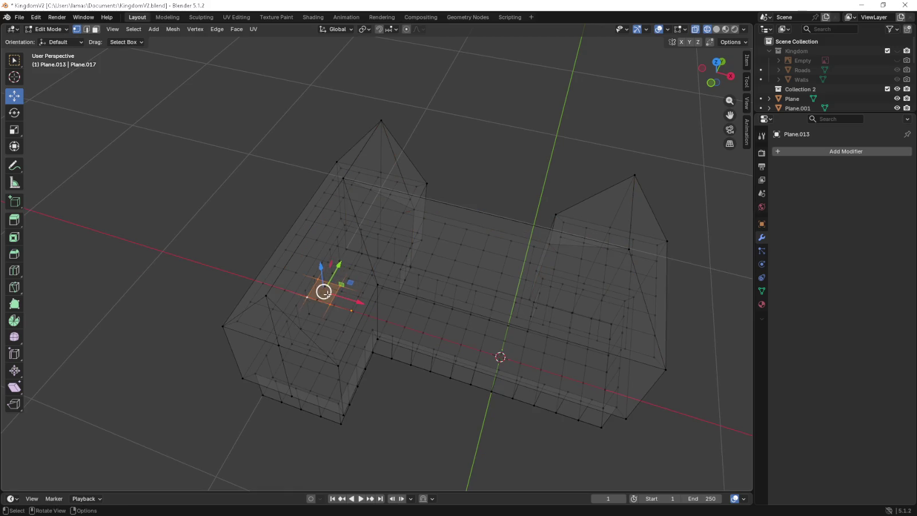
pyautogui.moveTo(313, 293); pyautogui.dragTo(333, 272, button='middle')
pyautogui.press('KP_1')
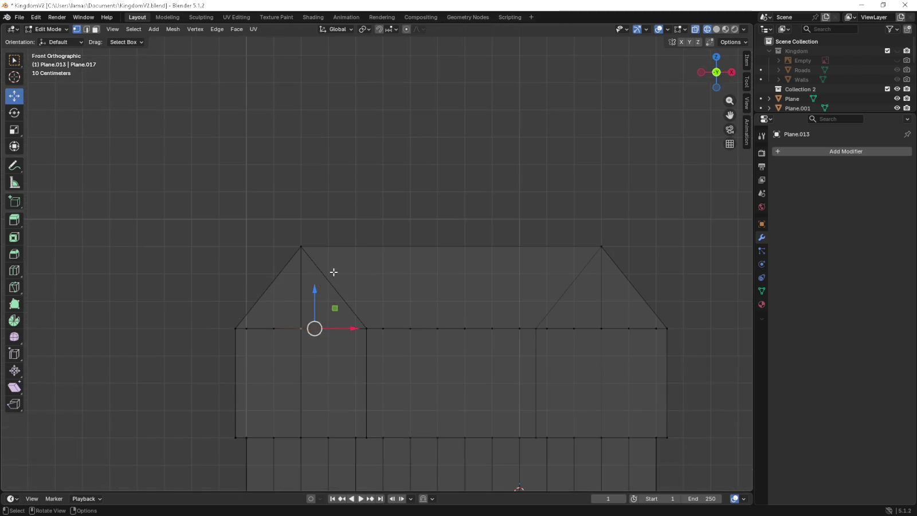
pyautogui.press('e')
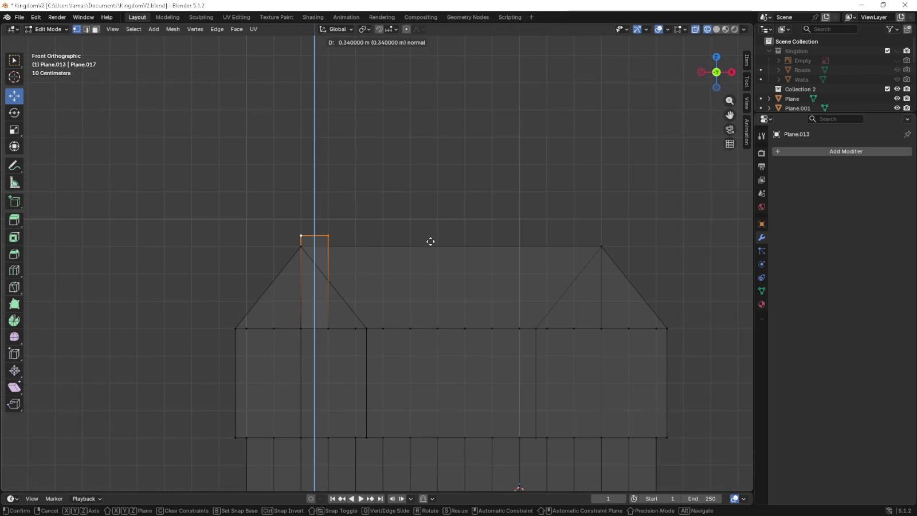
pyautogui.click(431, 92)
# Add and slide an edge loop across the roof, then select four roof-edge vertices.
pyautogui.moveTo(415, 143); pyautogui.dragTo(414, 221, button='middle')
pyautogui.hotkey('ctrl', 'r')
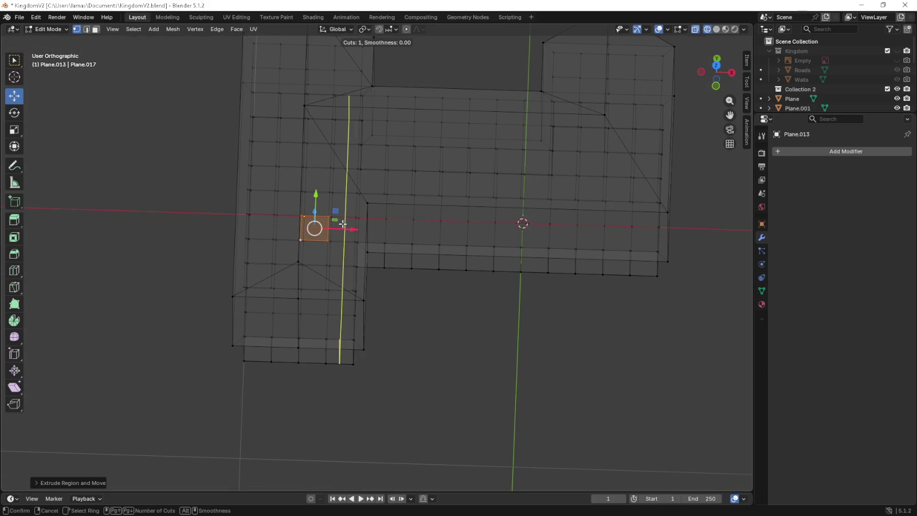
pyautogui.click(343, 224)
pyautogui.click(313, 217)
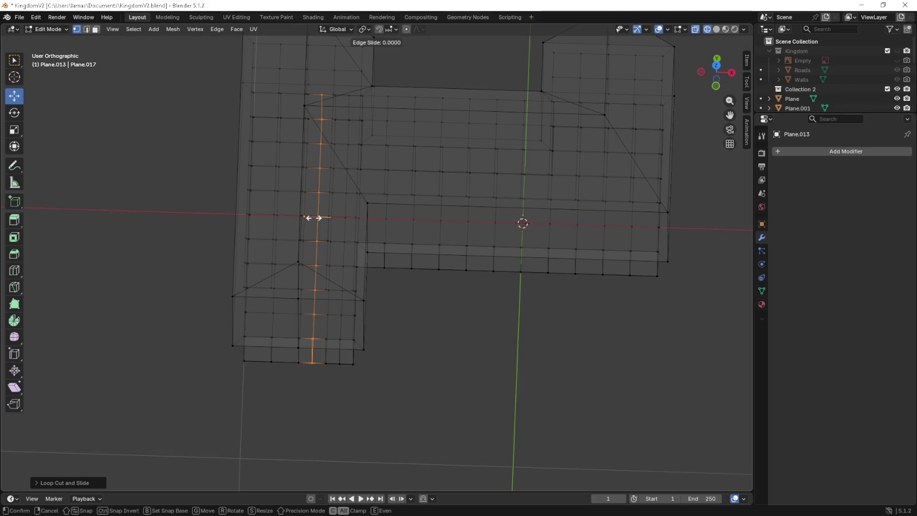
pyautogui.click(342, 217)
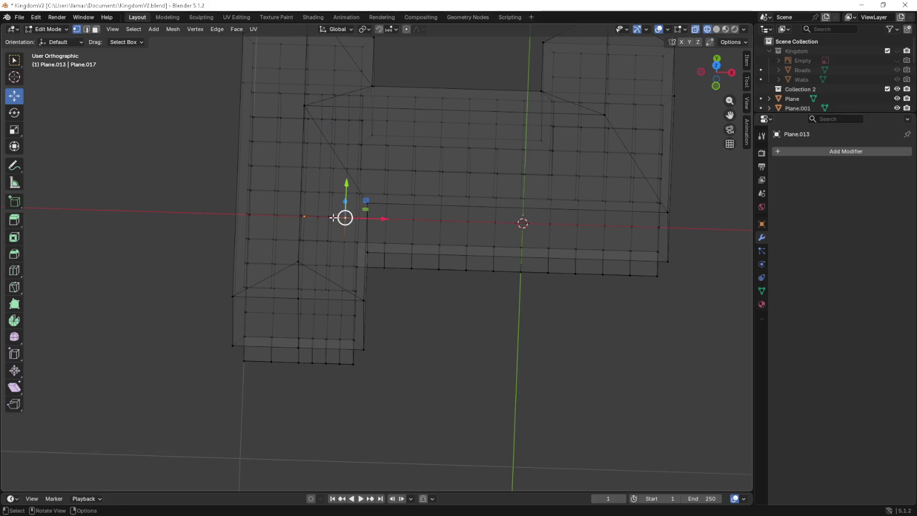
pyautogui.keyDown('shift'); pyautogui.click(320, 216); pyautogui.keyUp('shift')
pyautogui.keyDown('shift'); pyautogui.click(317, 241); pyautogui.keyUp('shift')
pyautogui.keyDown('shift'); pyautogui.click(341, 240); pyautogui.keyUp('shift')
pyautogui.moveTo(341, 240); pyautogui.dragTo(335, 207, button='middle')
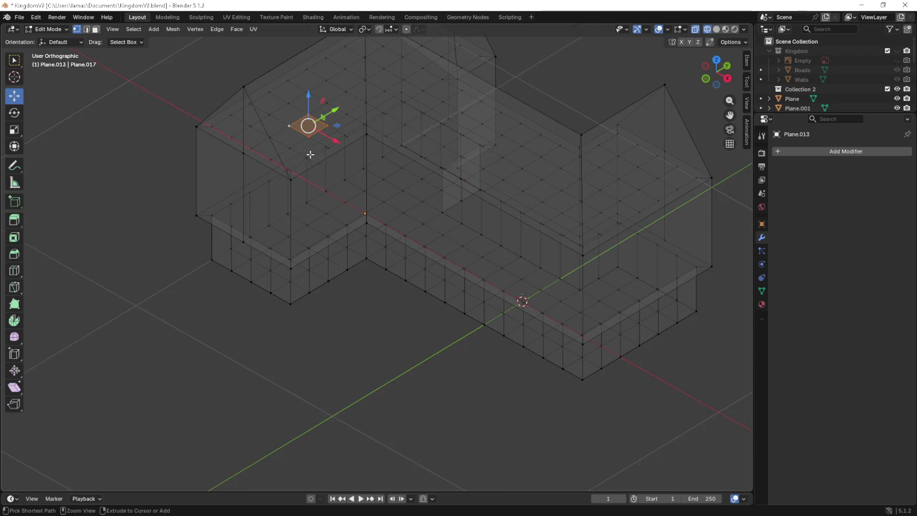
# Cut another edge loop across the roof, slide it into place, and select the chimney face.
pyautogui.hotkey('ctrl', 'r')
pyautogui.click(313, 139)
pyautogui.click(309, 136)
pyautogui.hotkey('ctrl', 'r')
pyautogui.click(302, 129)
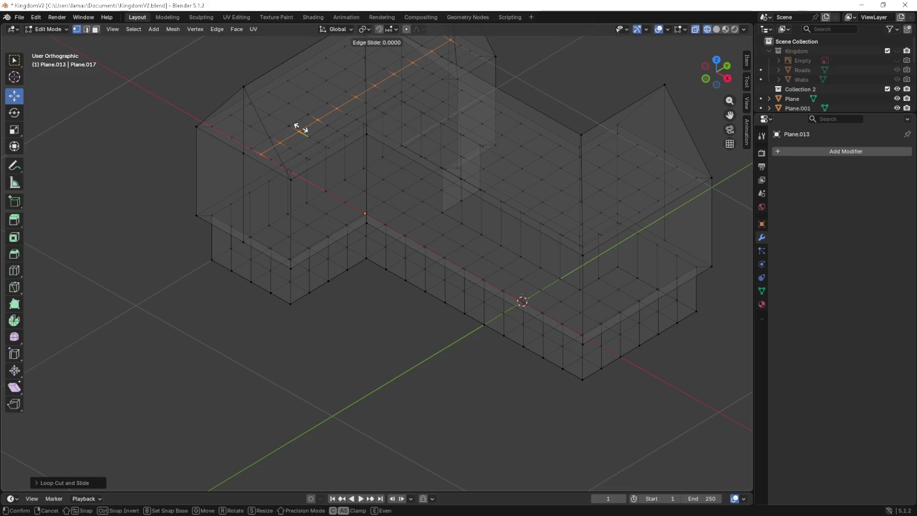
pyautogui.click(302, 128)
pyautogui.click(302, 129)
pyautogui.moveTo(323, 120); pyautogui.dragTo(317, 142)
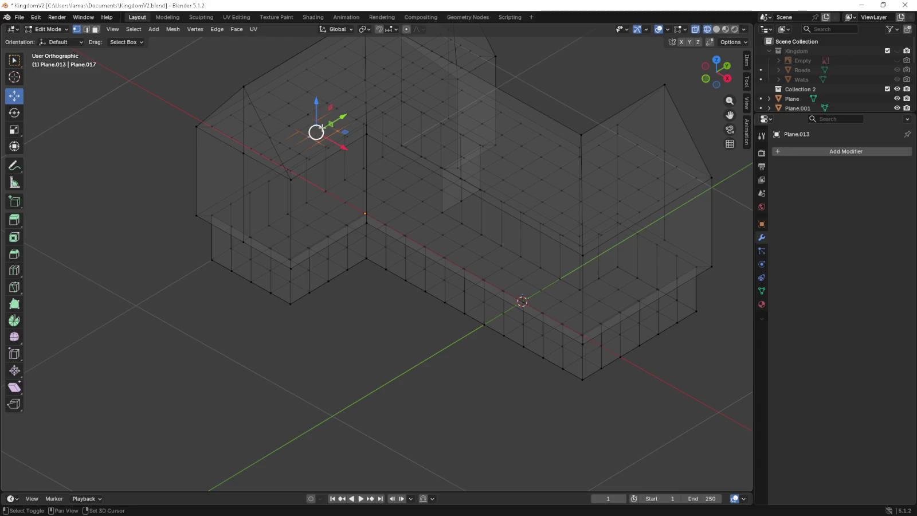
pyautogui.keyDown('shift'); pyautogui.click(325, 130); pyautogui.keyUp('shift')
# Extrude the roof face 0.4 m up into a chimney and show the house solid.
pyautogui.moveTo(308, 135); pyautogui.dragTo(329, 140, button='middle')
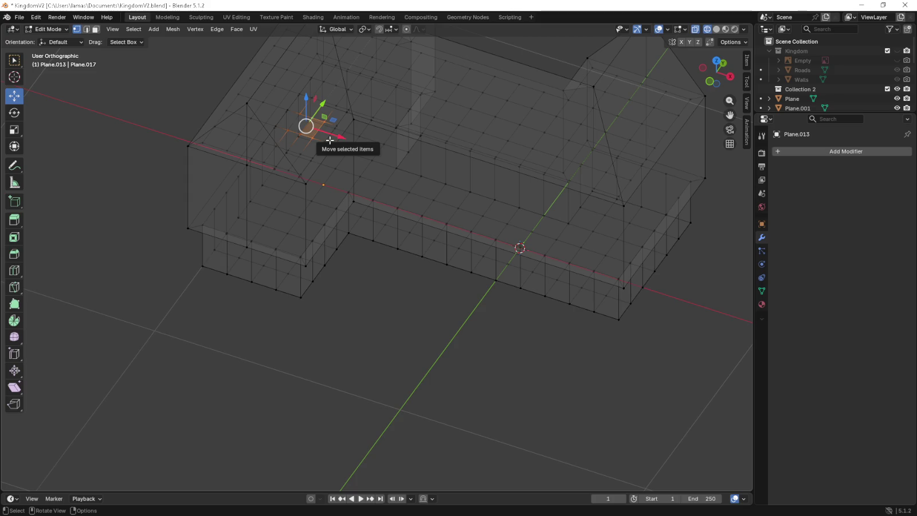
pyautogui.press('KP_1')
pyautogui.press('e')
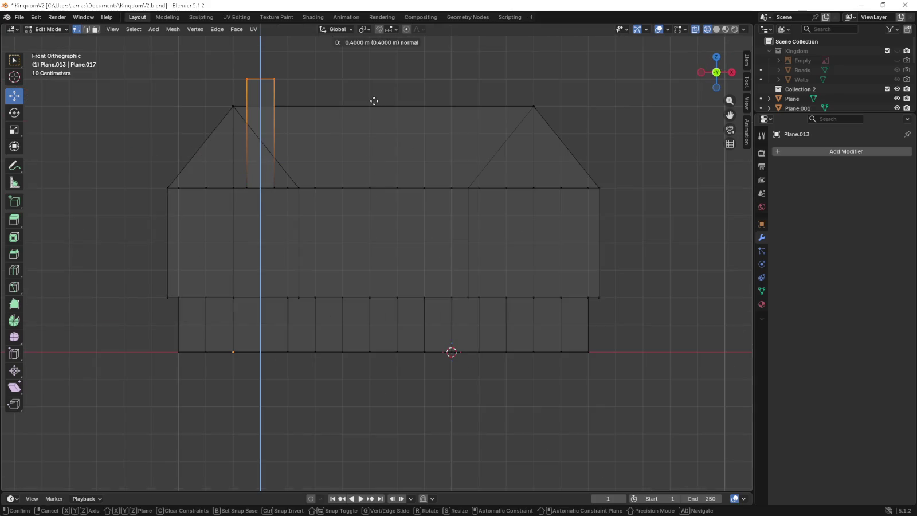
pyautogui.click(373, 97)
pyautogui.moveTo(372, 96)
pyautogui.mouseDown(button='middle')
pyautogui.moveTo(373, 111)
pyautogui.moveTo(340, 135)
pyautogui.mouseUp(button='middle')
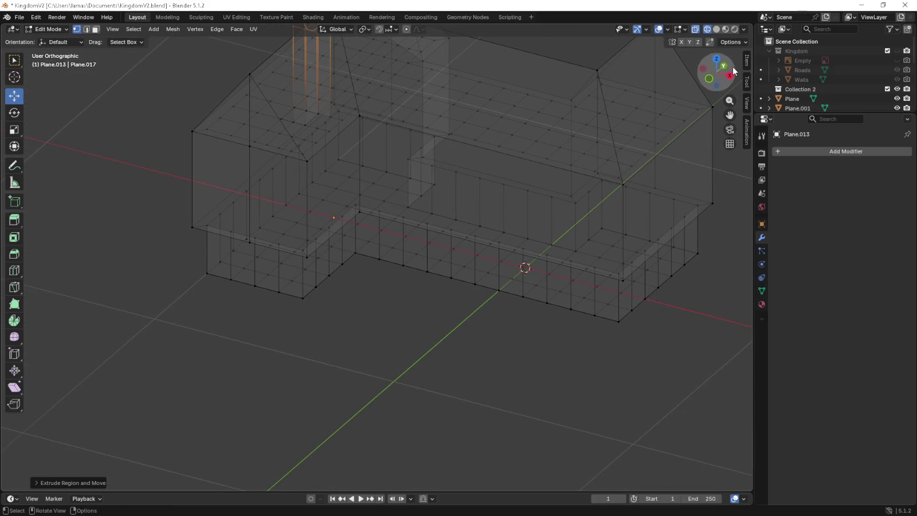
pyautogui.hotkey('alt', 'z')
pyautogui.moveTo(492, 152)
pyautogui.keyDown('shift'); pyautogui.mouseDown(button='middle')
pyautogui.moveTo(449, 258)
pyautogui.moveTo(311, 222)
pyautogui.mouseUp(button='middle'); pyautogui.keyUp('shift')
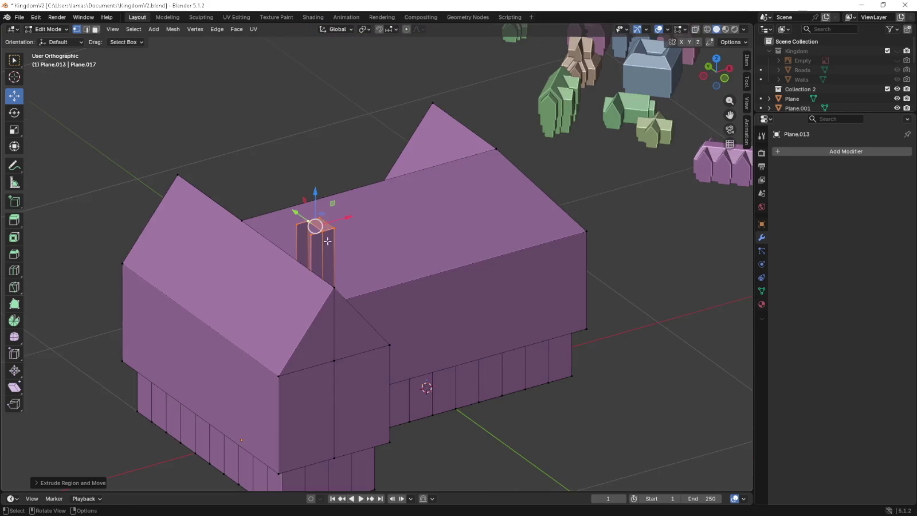
# With X-ray on, switch to face select and pick the chimney's top face.
pyautogui.keyDown('shift'); pyautogui.click(298, 224); pyautogui.keyUp('shift')
pyautogui.keyDown('shift'); pyautogui.click(310, 229); pyautogui.keyUp('shift')
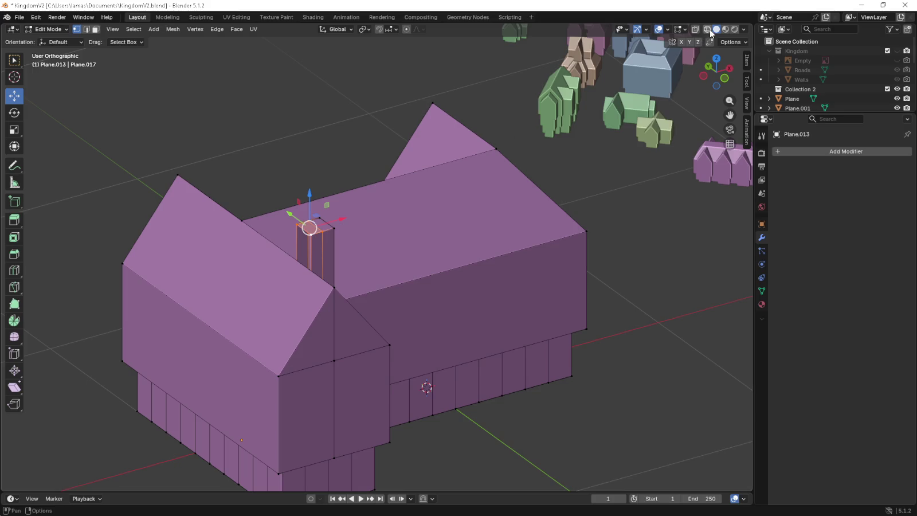
pyautogui.hotkey('alt', 'z')
pyautogui.keyDown('shift'); pyautogui.moveTo(307, 303); pyautogui.dragTo(356, 289, button='middle'); pyautogui.keyUp('shift')
pyautogui.click(354, 312)
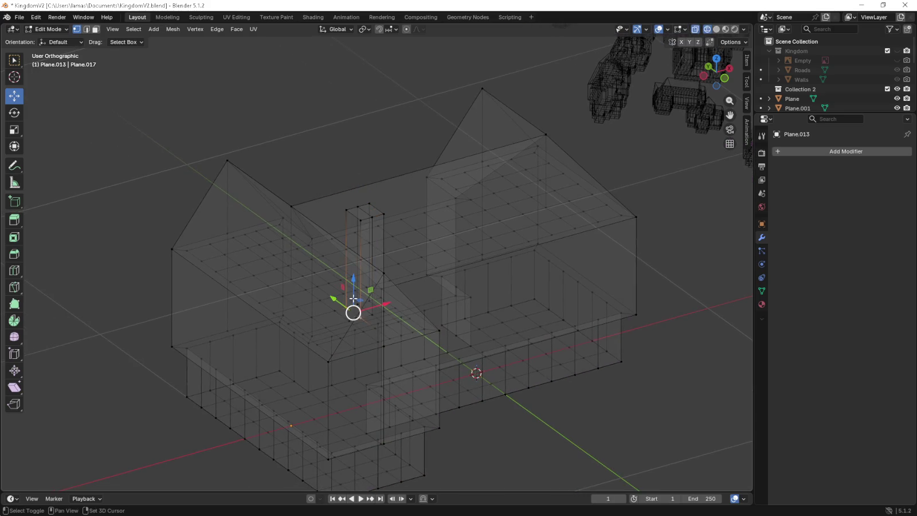
pyautogui.keyDown('shift'); pyautogui.click(349, 220); pyautogui.keyUp('shift')
pyautogui.keyDown('shift'); pyautogui.click(359, 221); pyautogui.keyUp('shift')
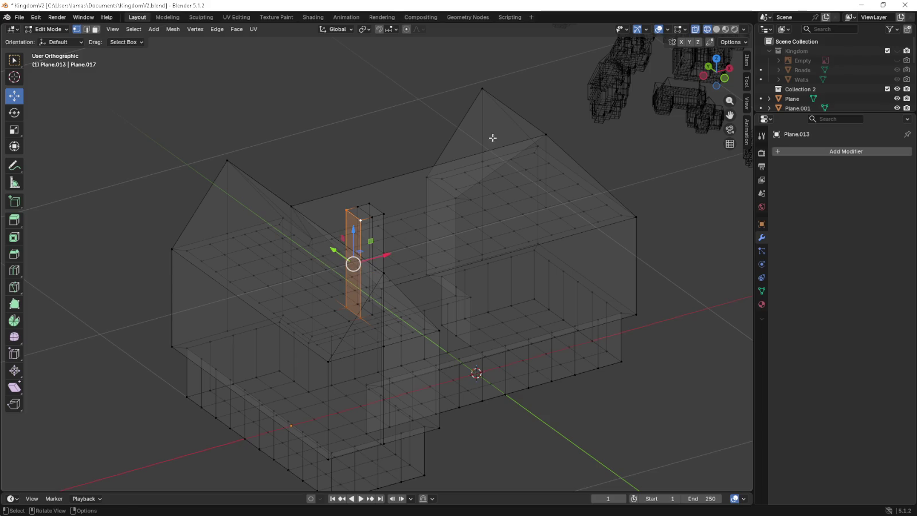
pyautogui.moveTo(573, 179); pyautogui.dragTo(488, 203, button='middle')
pyautogui.press('3')
pyautogui.click(321, 172)
pyautogui.click(321, 173)
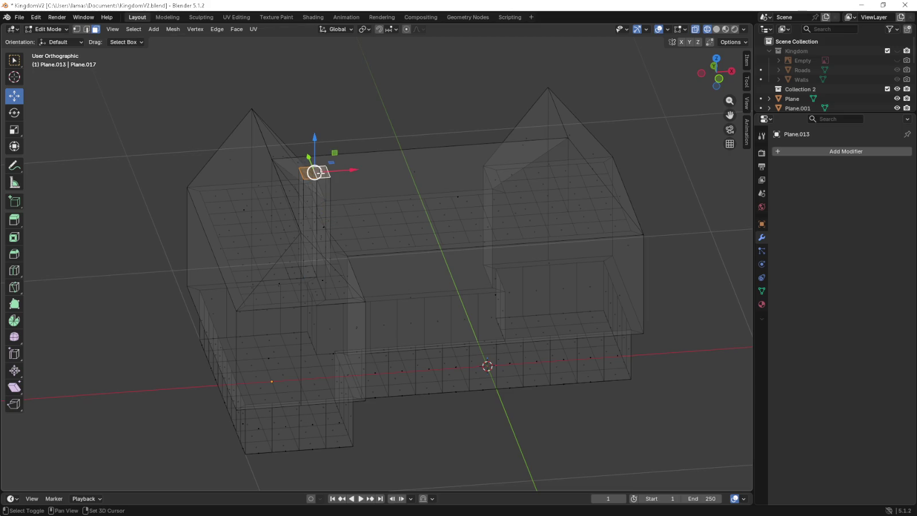
# Lower the chimney top about 0.06 m in front view and return to Object Mode.
pyautogui.click(716, 29)
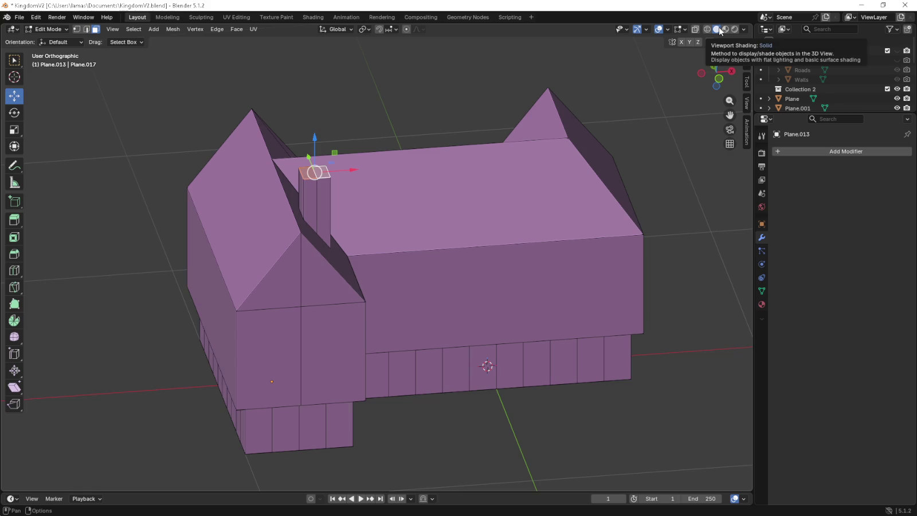
pyautogui.press('KP_1')
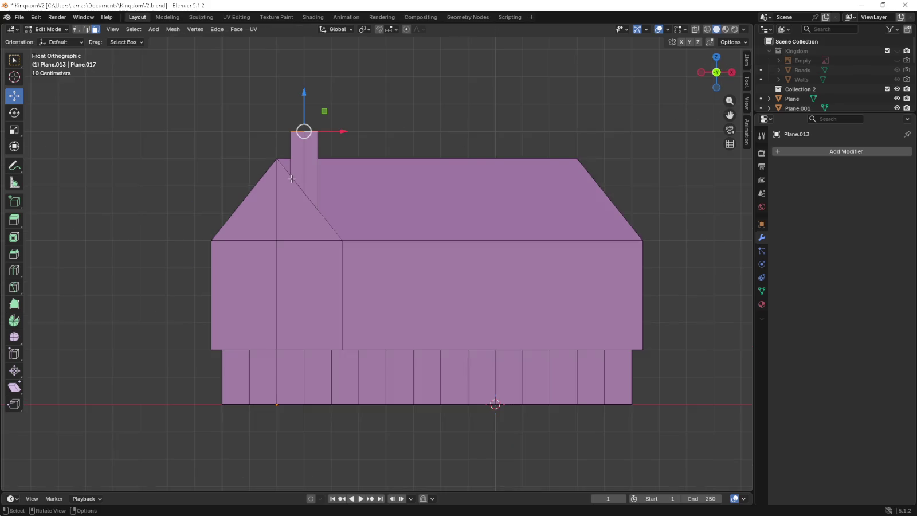
pyautogui.moveTo(303, 94); pyautogui.dragTo(314, 64)
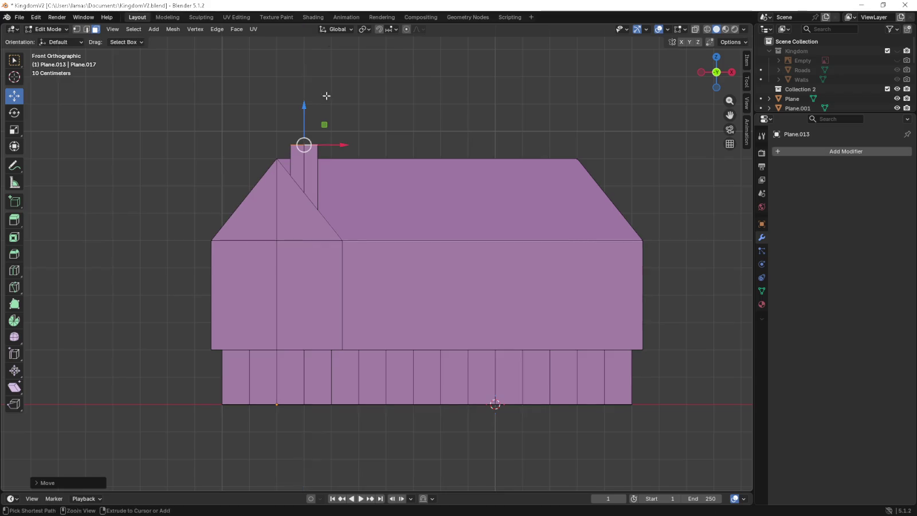
pyautogui.moveTo(314, 64); pyautogui.dragTo(383, 207, button='middle')
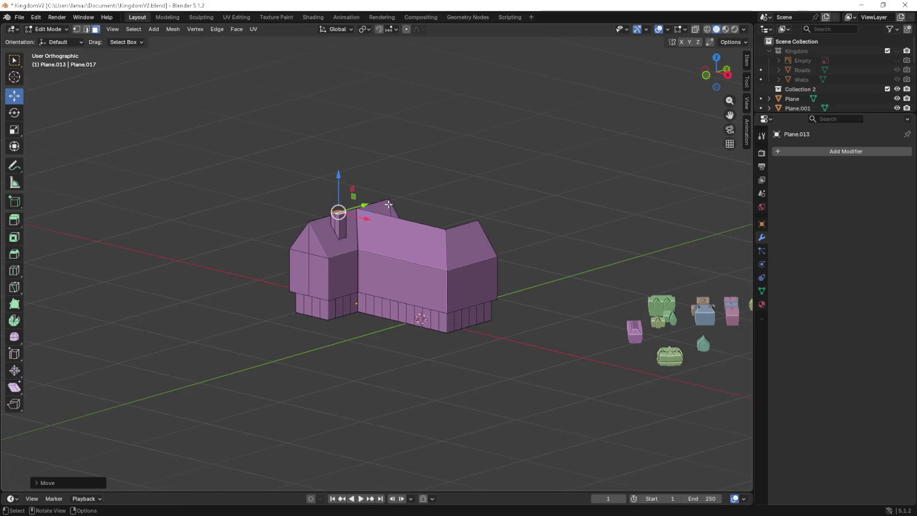
pyautogui.moveTo(463, 174)
pyautogui.mouseDown(button='middle')
pyautogui.moveTo(541, 184)
pyautogui.moveTo(414, 191)
pyautogui.mouseUp(button='middle')
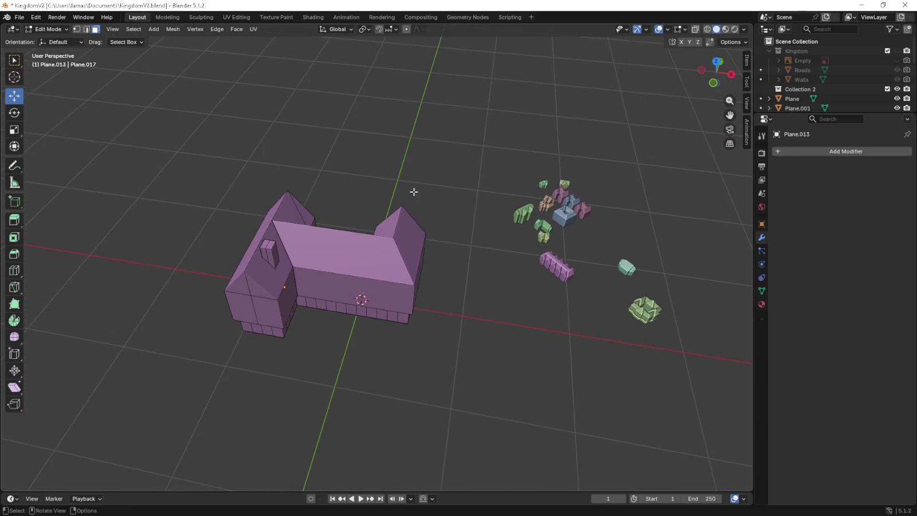
pyautogui.press('KP_7')
pyautogui.press('Tab')
pyautogui.moveTo(406, 238); pyautogui.dragTo(402, 179, button='middle')
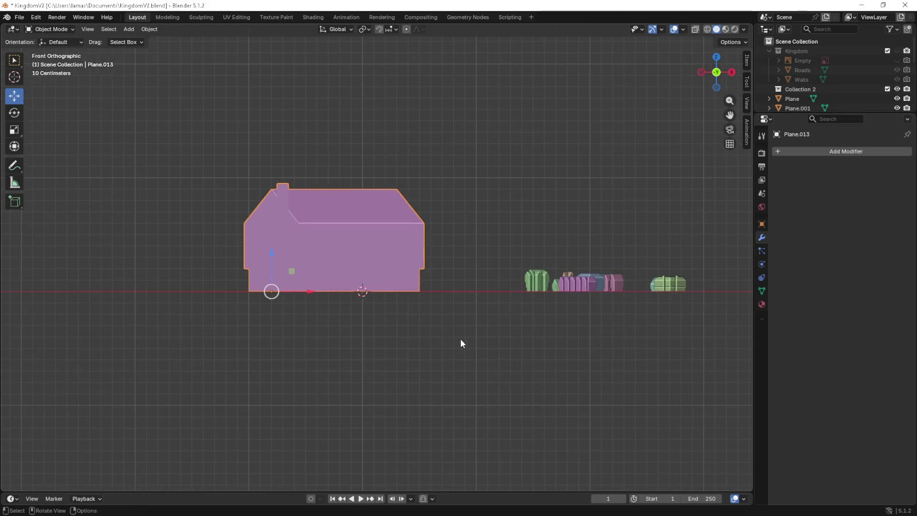
# Scale the house to 0.2, set its origin to geometry, and move it along X.
pyautogui.scroll(4, 462, 339)
pyautogui.press('s')
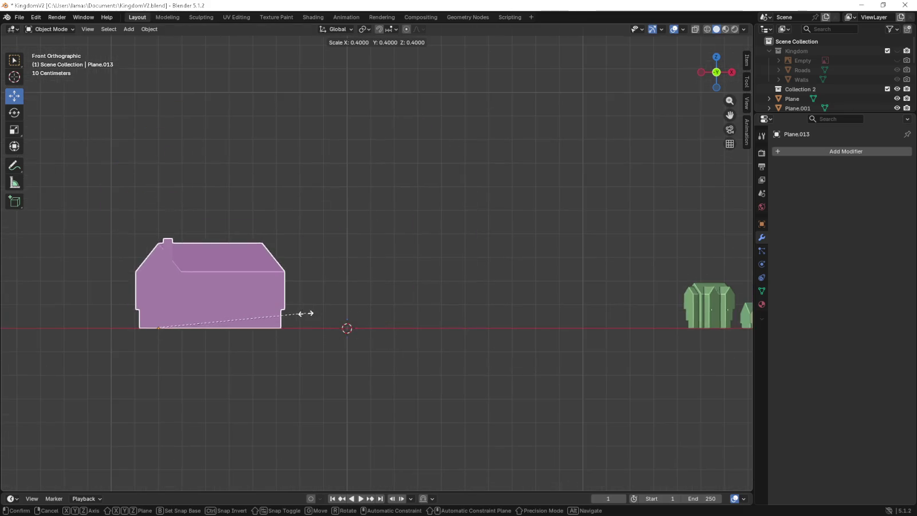
pyautogui.click(219, 324)
pyautogui.rightClick(190, 321)
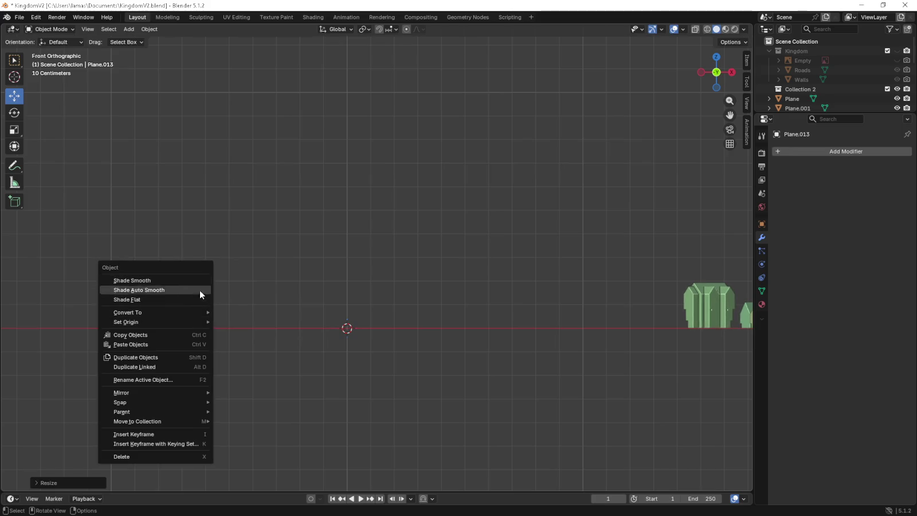
pyautogui.moveTo(127, 321)
pyautogui.click(255, 332)
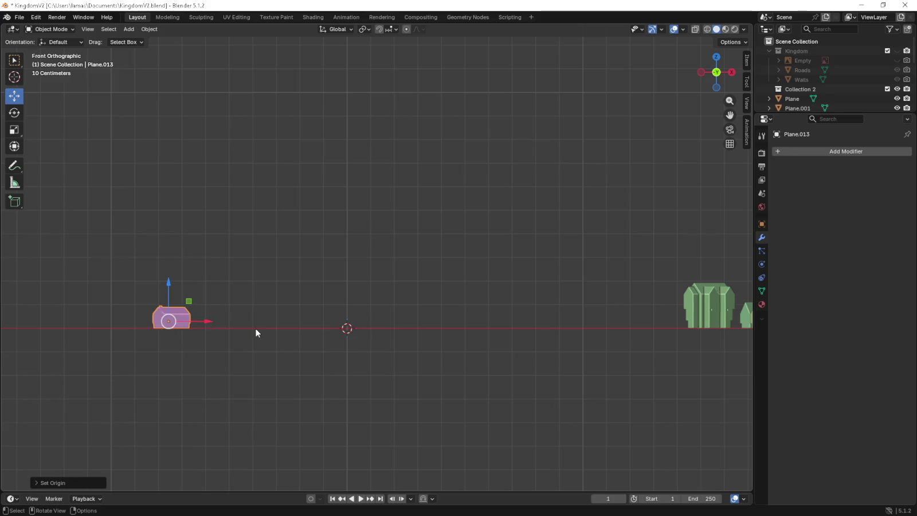
pyautogui.moveTo(198, 324); pyautogui.dragTo(679, 332)
pyautogui.moveTo(679, 331)
pyautogui.keyDown('shift'); pyautogui.mouseDown(button='middle')
pyautogui.moveTo(382, 331)
pyautogui.moveTo(291, 202)
pyautogui.mouseUp(button='middle'); pyautogui.keyUp('shift')
# Show the Kingdom collection, rotate the house 45 degrees, and place it in the empty block.
pyautogui.scroll(5, 373, 331)
pyautogui.scroll(2, 282, 236)
pyautogui.press('KP_7')
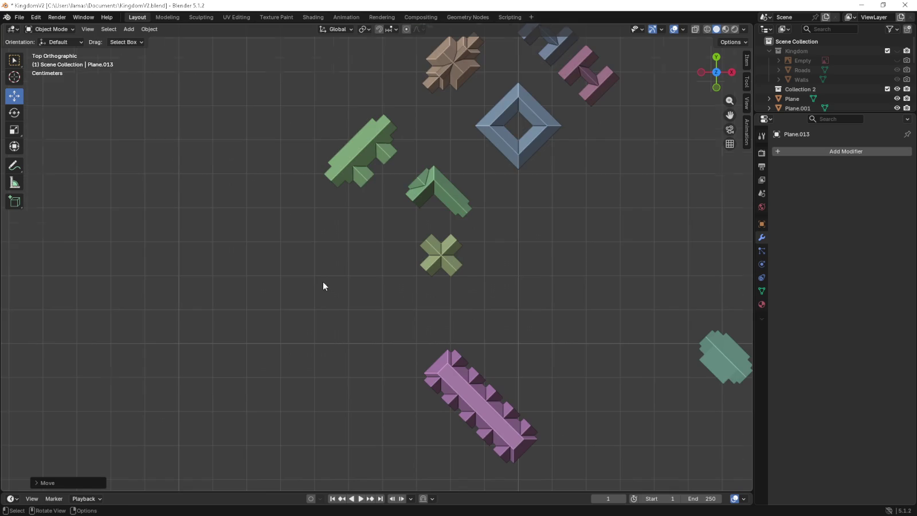
pyautogui.moveTo(342, 446); pyautogui.dragTo(402, 228)
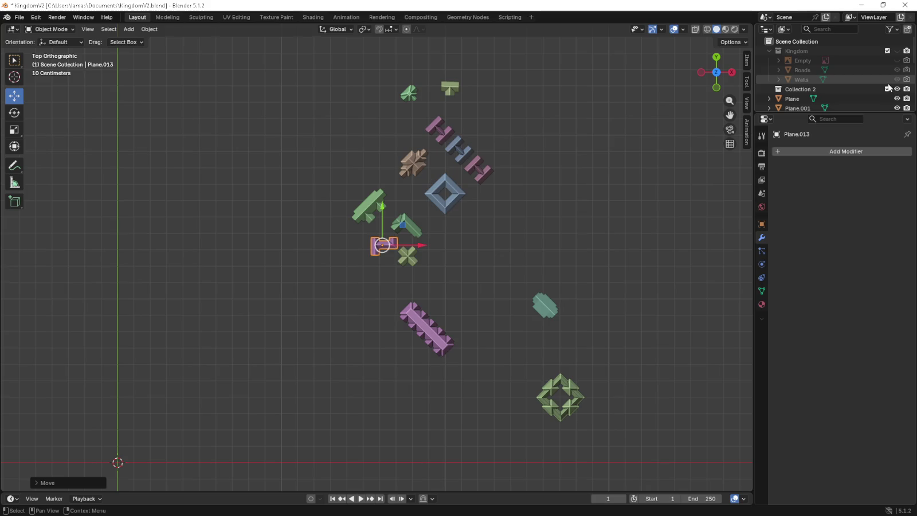
pyautogui.click(894, 51)
pyautogui.scroll(4, 460, 217)
pyautogui.moveTo(461, 217); pyautogui.dragTo(402, 251, button='middle')
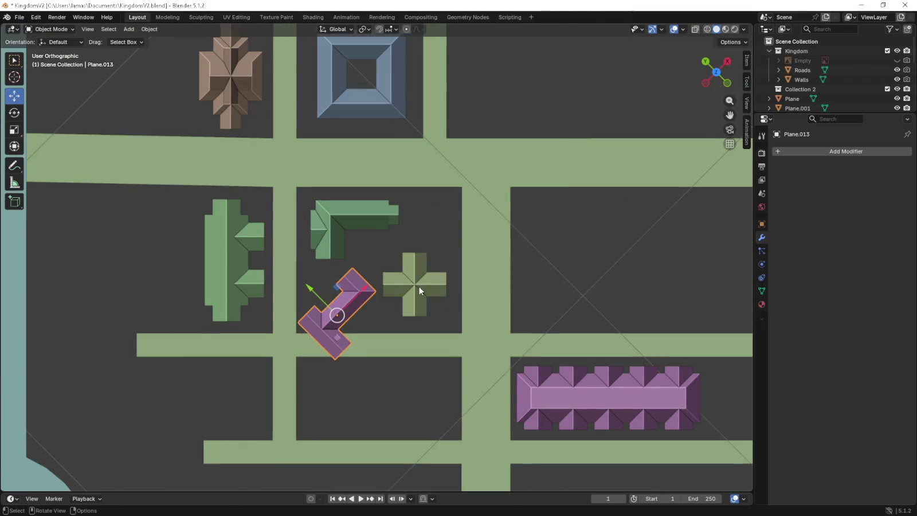
pyautogui.press('r')
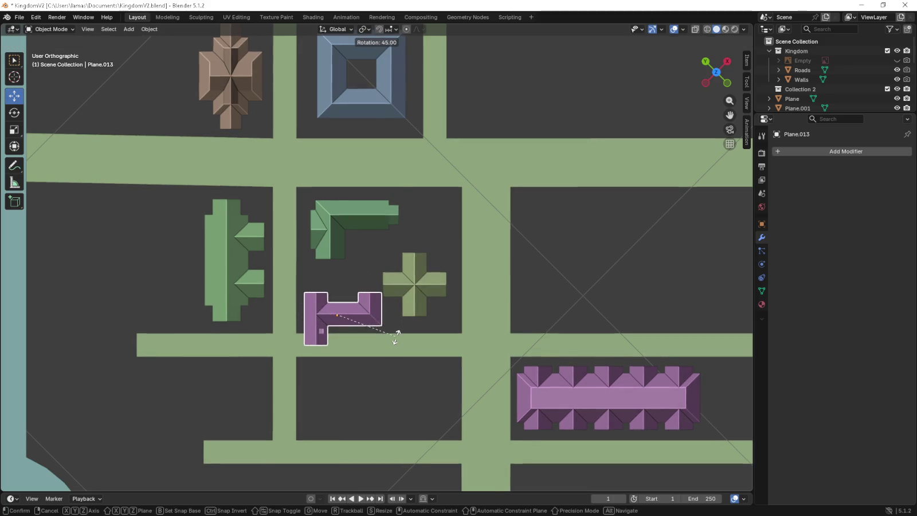
pyautogui.click(395, 338)
pyautogui.moveTo(338, 289); pyautogui.dragTo(330, 251)
# Shift the green L-shaped building up-left and move the cross building beside the house.
pyautogui.scroll(2, 334, 260)
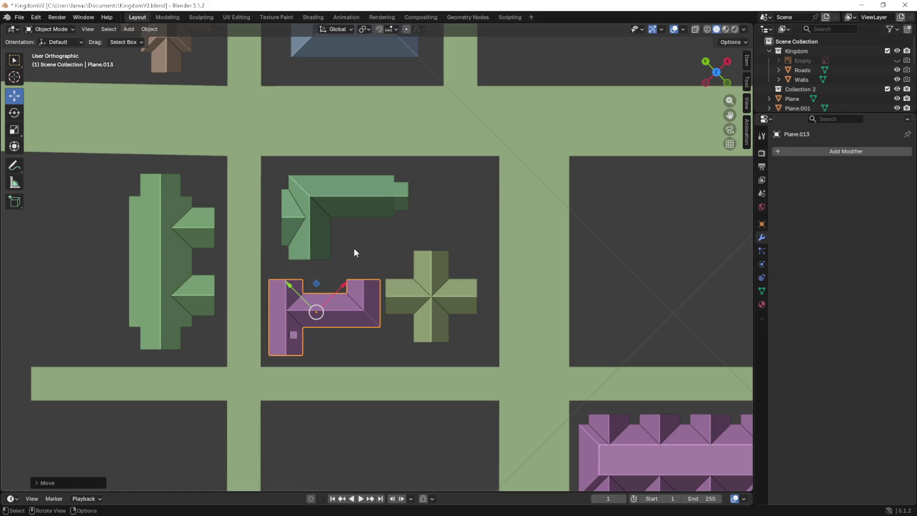
pyautogui.keyDown('shift'); pyautogui.moveTo(346, 296); pyautogui.dragTo(357, 302, button='middle'); pyautogui.keyUp('shift')
pyautogui.click(330, 229)
pyautogui.moveTo(347, 189); pyautogui.dragTo(341, 180)
pyautogui.click(447, 298)
pyautogui.moveTo(445, 277); pyautogui.dragTo(458, 276)
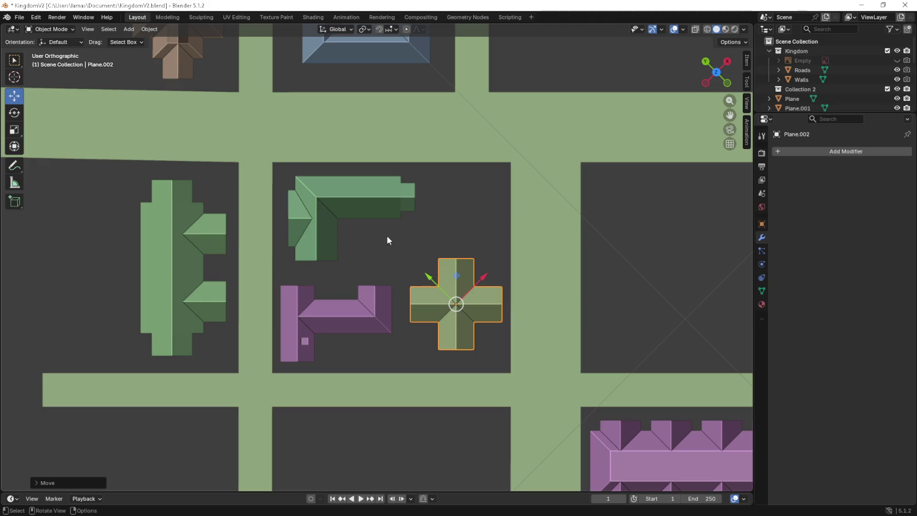
pyautogui.moveTo(391, 242)
pyautogui.mouseDown(button='middle')
pyautogui.moveTo(401, 214)
pyautogui.moveTo(377, 204)
pyautogui.moveTo(356, 235)
pyautogui.moveTo(349, 272)
pyautogui.moveTo(472, 256)
pyautogui.moveTo(500, 281)
pyautogui.mouseUp(button='middle')
pyautogui.scroll(-3, 471, 252)
pyautogui.scroll(-2, 471, 252)
pyautogui.scroll(-4, 444, 276)
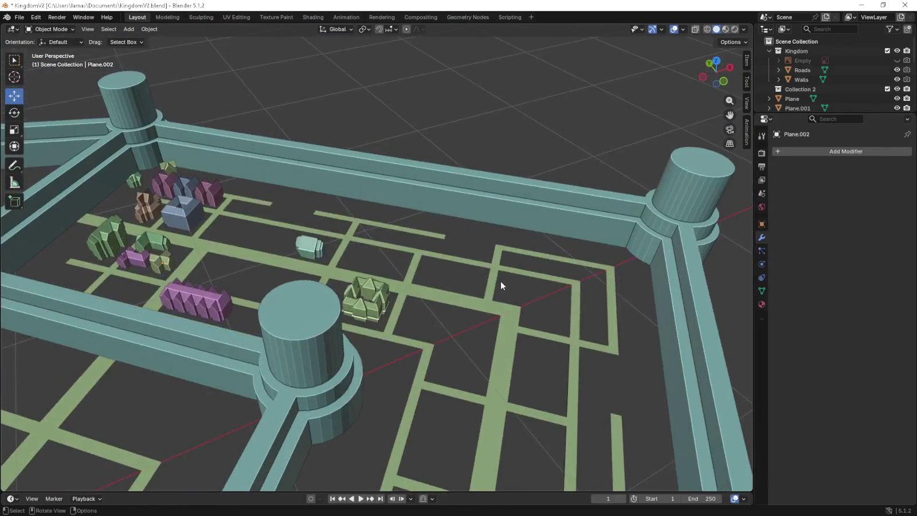
# From a flat top view, save the scene as KingdomV2.blend and close Blender.
pyautogui.press('KP_7')
pyautogui.scroll(-5, 404, 263)
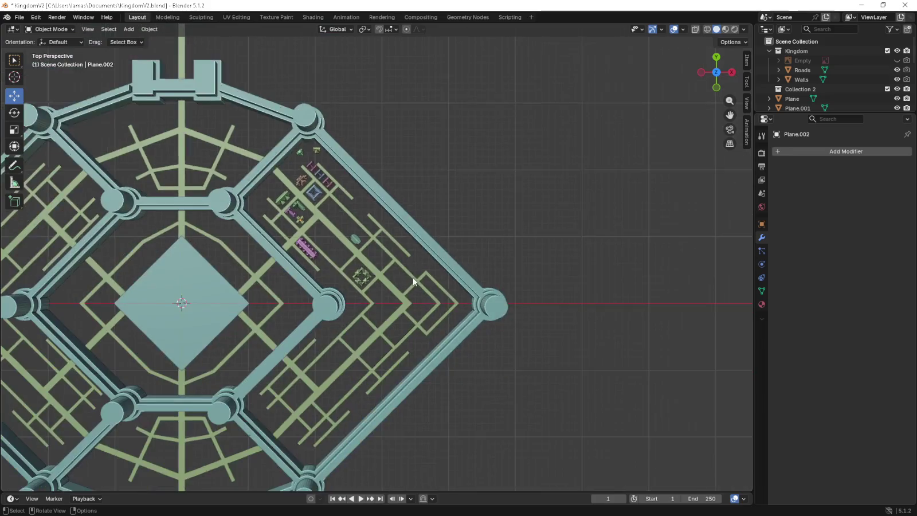
pyautogui.scroll(-1, 579, 254)
pyautogui.press('KP_5')
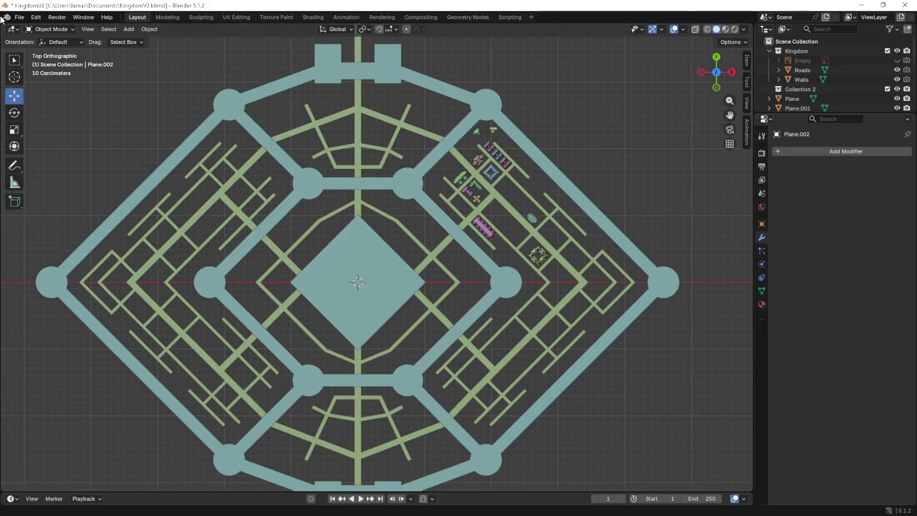
pyautogui.click(19, 17)
pyautogui.click(45, 79)
pyautogui.click(904, 7)
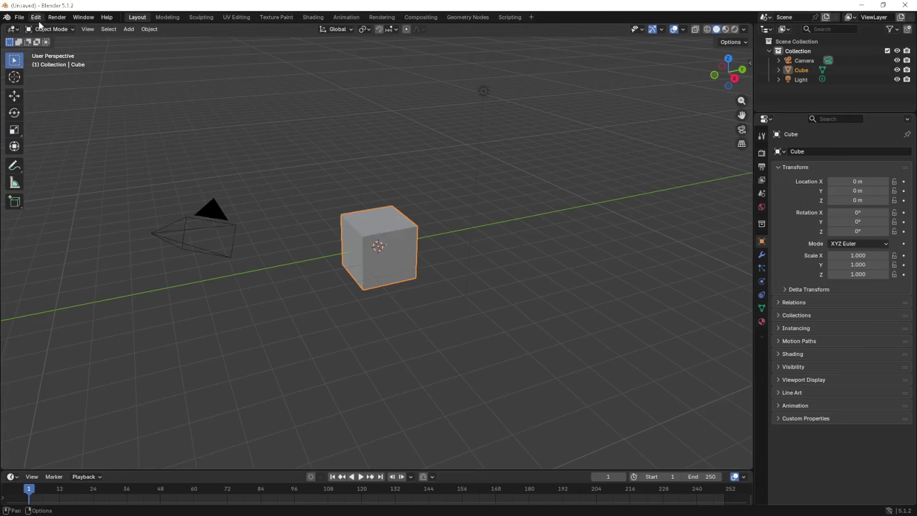
# Reopen KingdomV2.blend from recent files and check the front, top and orthographic views.
pyautogui.click(19, 17)
pyautogui.moveTo(43, 47)
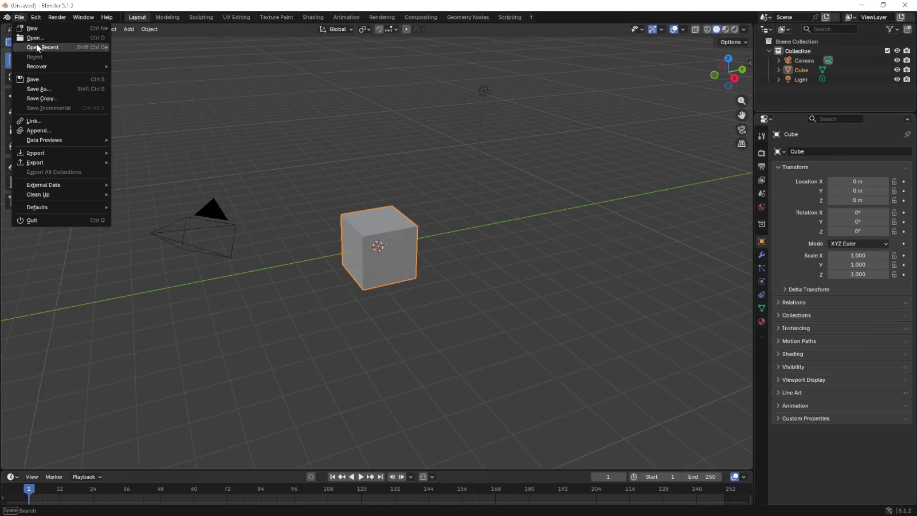
pyautogui.click(145, 48)
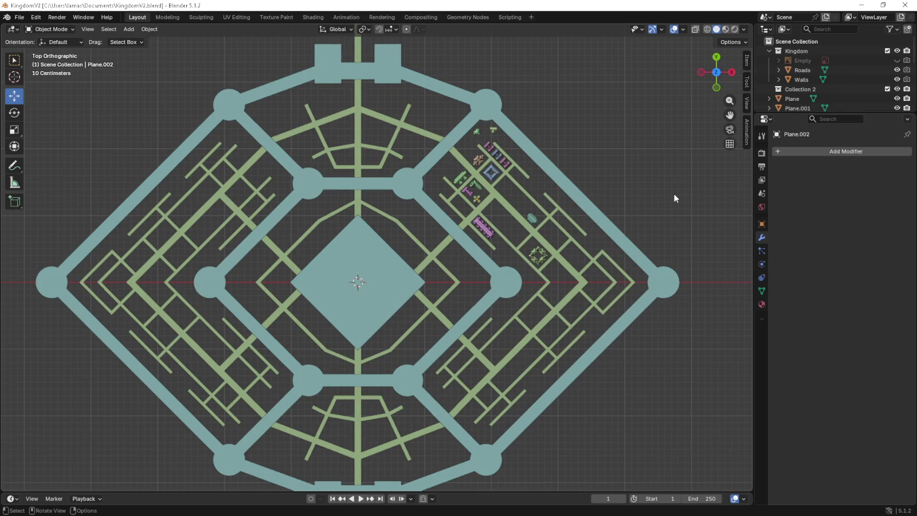
pyautogui.press('KP_1')
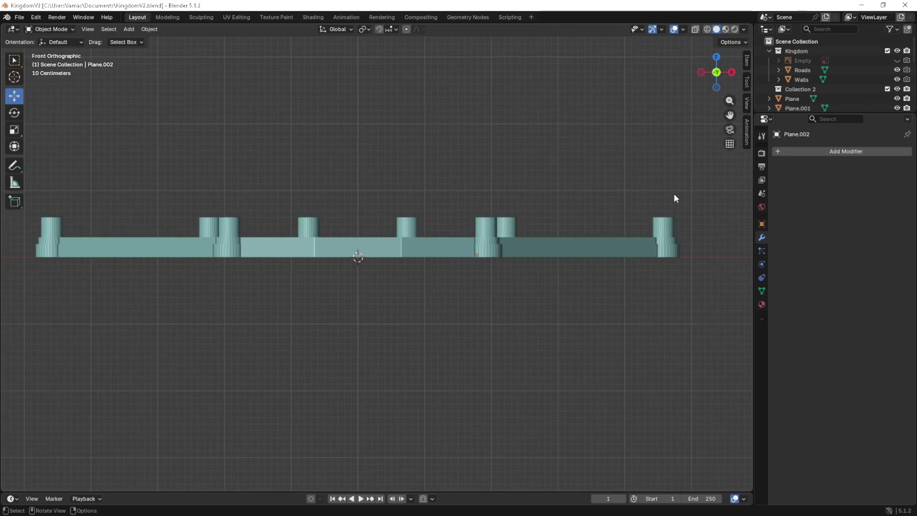
pyautogui.press('KP_7')
pyautogui.moveTo(674, 194)
pyautogui.mouseDown(button='middle')
pyautogui.moveTo(577, 233)
pyautogui.moveTo(567, 215)
pyautogui.mouseUp(button='middle')
pyautogui.press('KP_5')
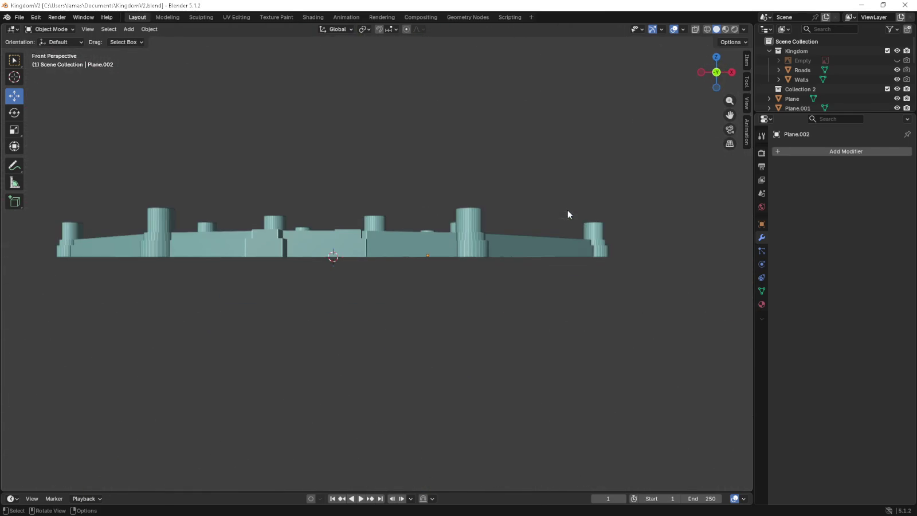
pyautogui.press('KP_5')
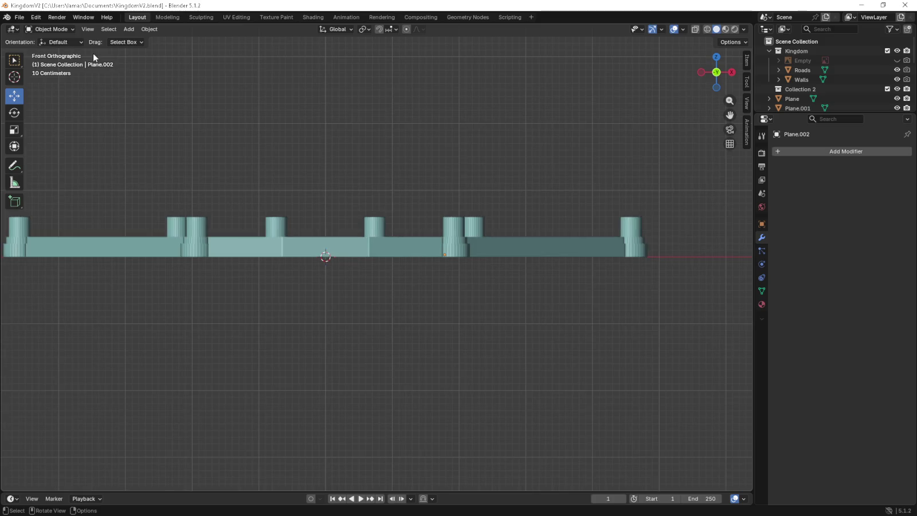
# Turn on Auto Perspective in Preferences' navigation settings and return to top view.
pyautogui.click(19, 16)
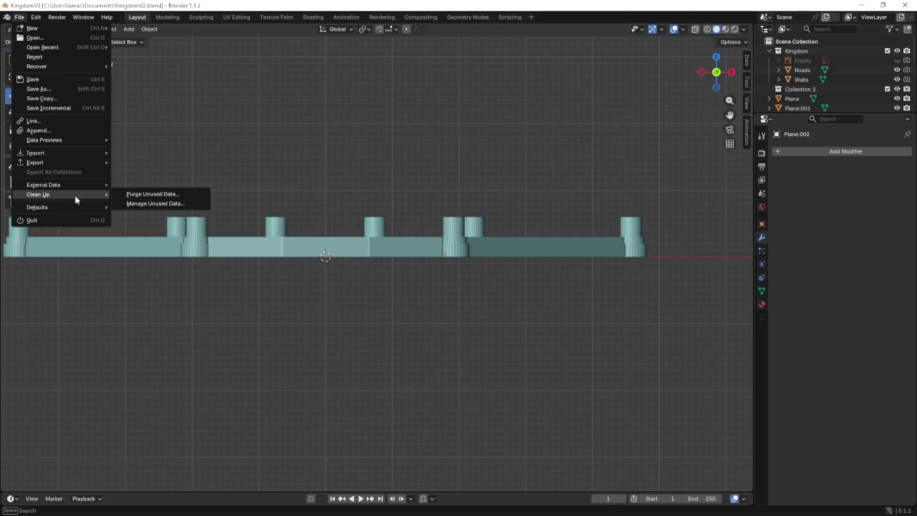
pyautogui.click(37, 18)
pyautogui.click(62, 141)
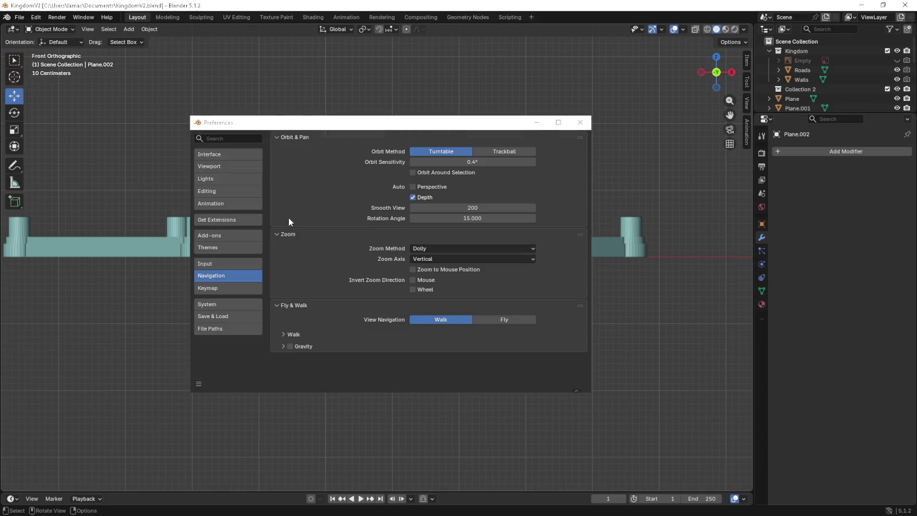
pyautogui.click(424, 196)
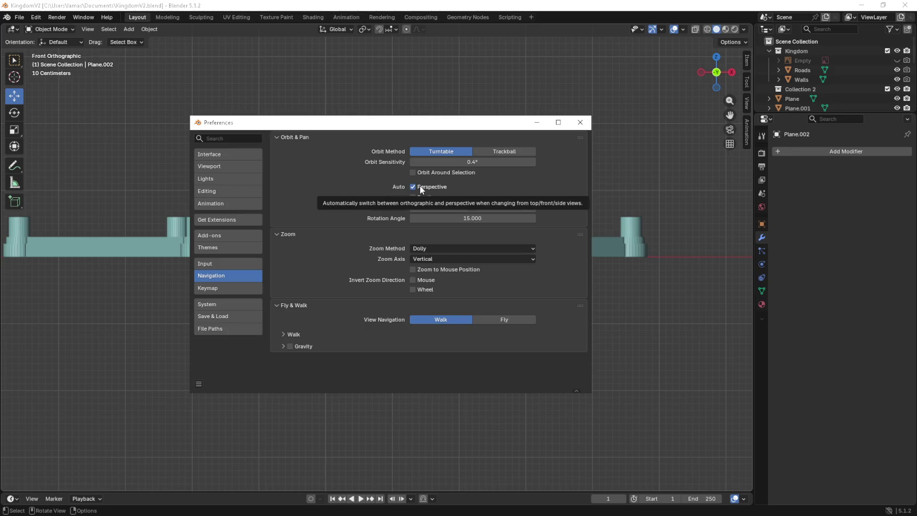
pyautogui.hotkey('alt', 'F4')
pyautogui.press('KP_7')
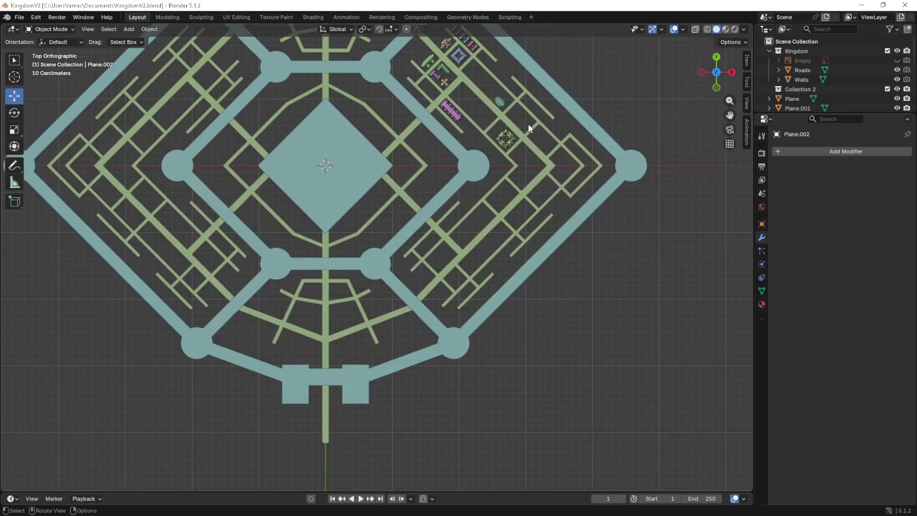
# Enlarge the outliner to list every plane and hide the Kingdom collection's walls and roads.
pyautogui.press('KP_1')
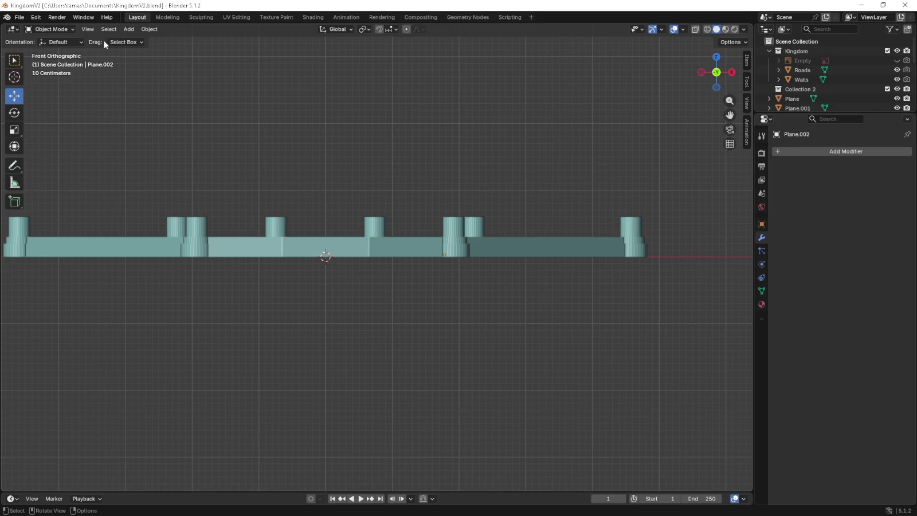
pyautogui.moveTo(281, 166); pyautogui.dragTo(299, 224, button='middle')
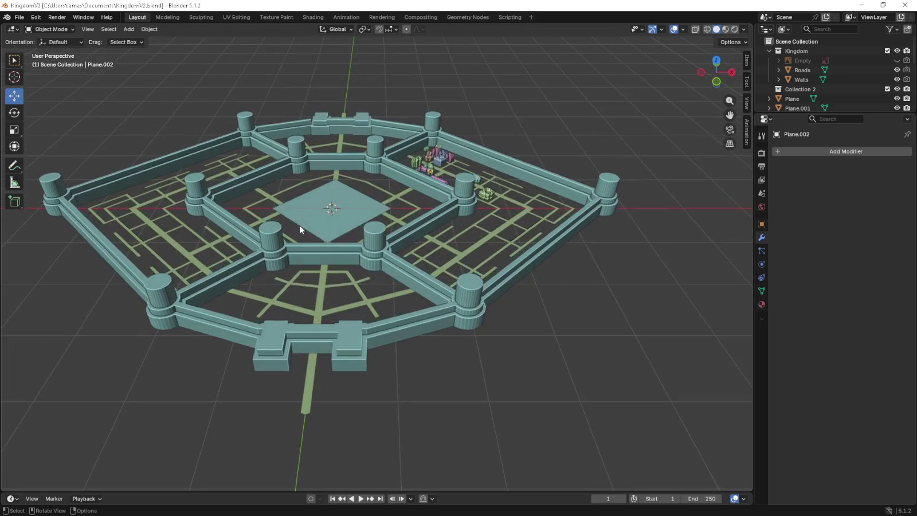
pyautogui.scroll(-3, 845, 90)
pyautogui.scroll(-3, 844, 100)
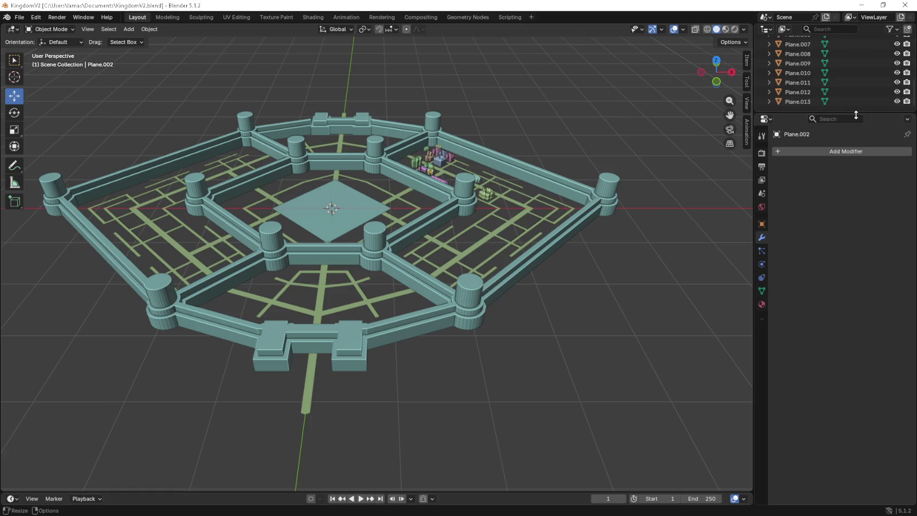
pyautogui.moveTo(855, 113); pyautogui.dragTo(855, 296)
pyautogui.click(897, 51)
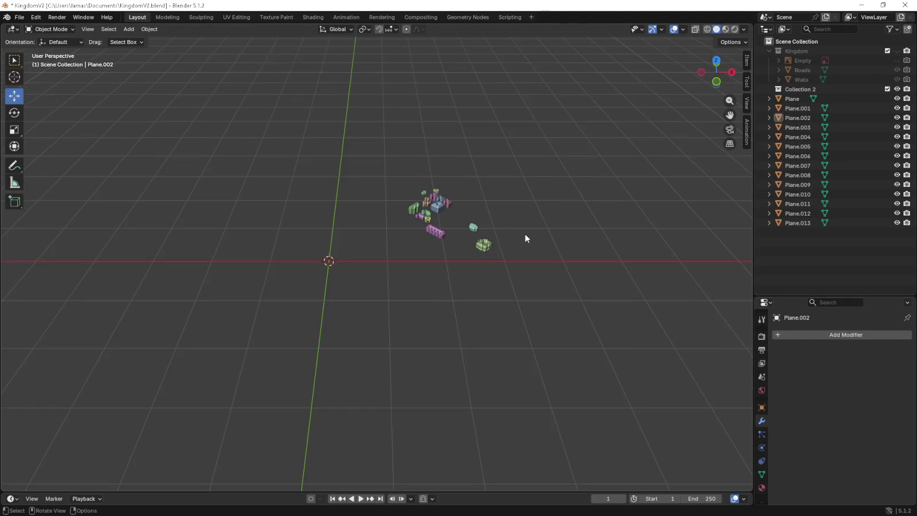
# Centre the top view on the world origin and add a new plane there.
pyautogui.press('KP_7')
pyautogui.scroll(5, 183, 231)
pyautogui.keyDown('shift'); pyautogui.moveTo(182, 231); pyautogui.dragTo(347, 252, button='middle'); pyautogui.keyUp('shift')
pyautogui.scroll(2, 348, 251)
pyautogui.keyDown('shift'); pyautogui.moveTo(358, 212); pyautogui.dragTo(355, 295, button='middle'); pyautogui.keyUp('shift')
pyautogui.hotkey('shift', 'a')
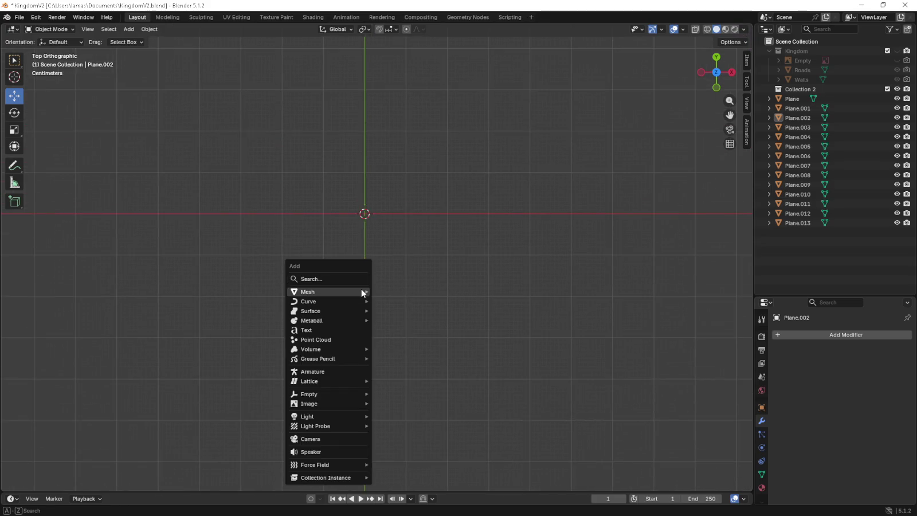
pyautogui.click(389, 290)
# Shrink the new plane to a small square, then enlarge it slightly.
pyautogui.scroll(-4, 387, 288)
pyautogui.press('s')
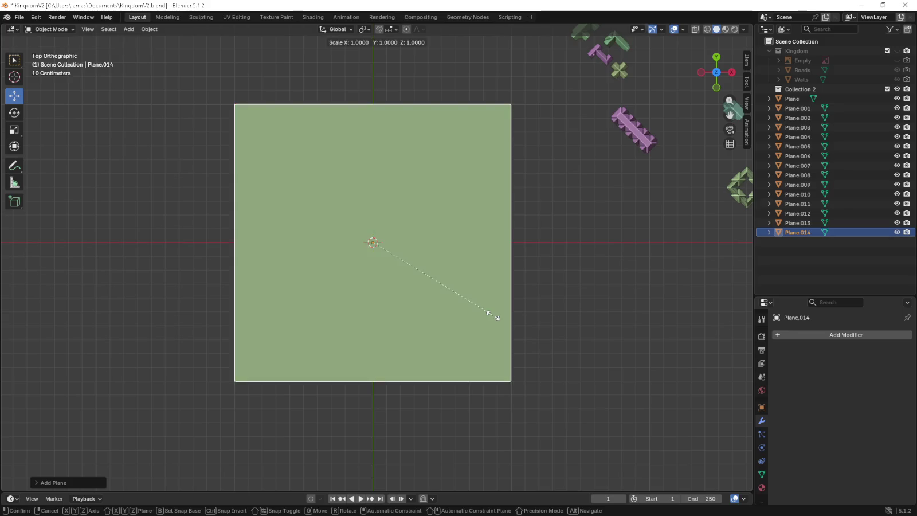
pyautogui.click(389, 269)
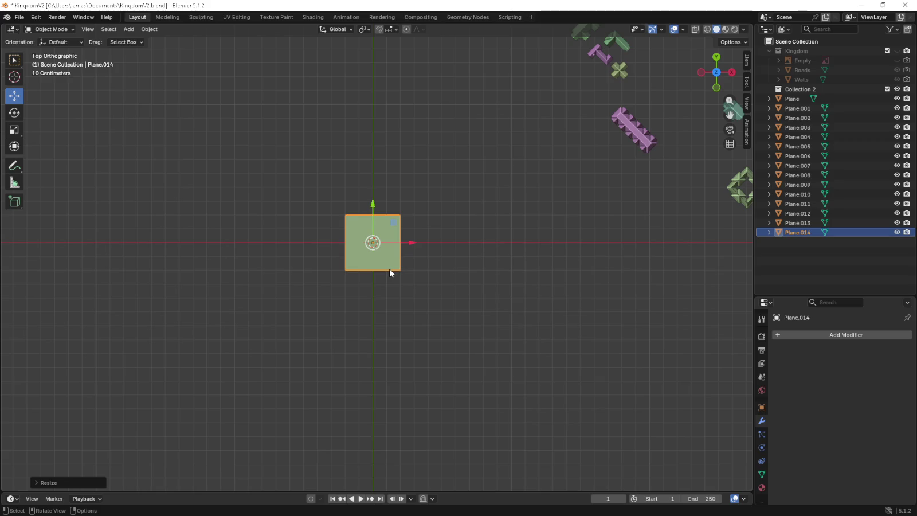
pyautogui.scroll(3, 355, 229)
pyautogui.press('s')
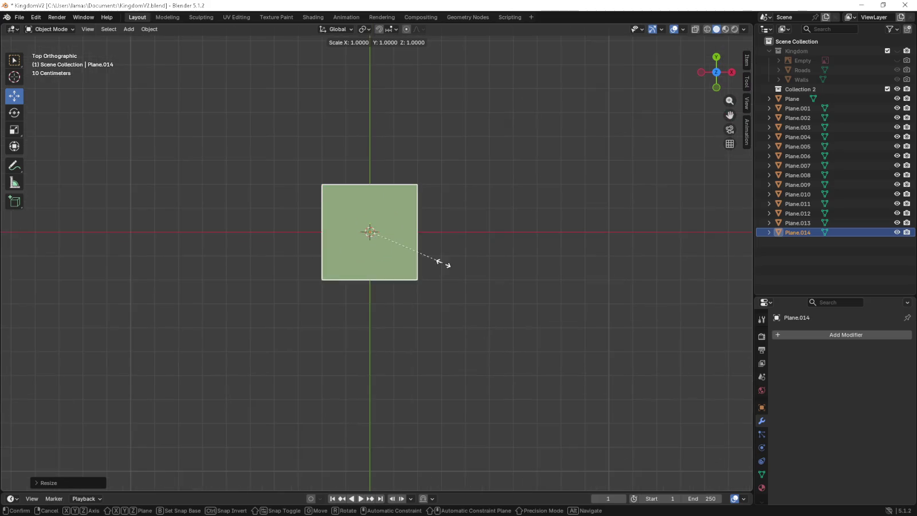
pyautogui.click(480, 285)
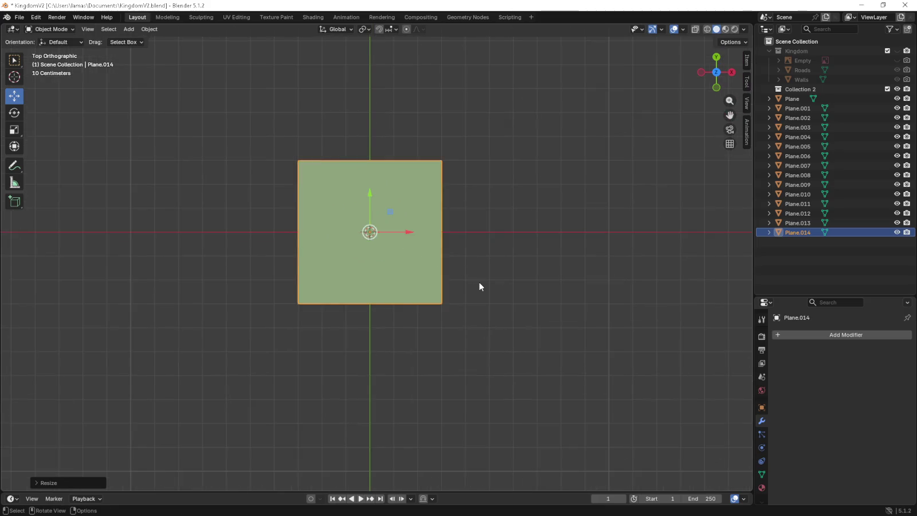
pyautogui.click(40, 29)
# Enter Edit Mode, try subdividing the plane, then undo the subdivision.
pyautogui.click(52, 50)
pyautogui.rightClick(344, 188)
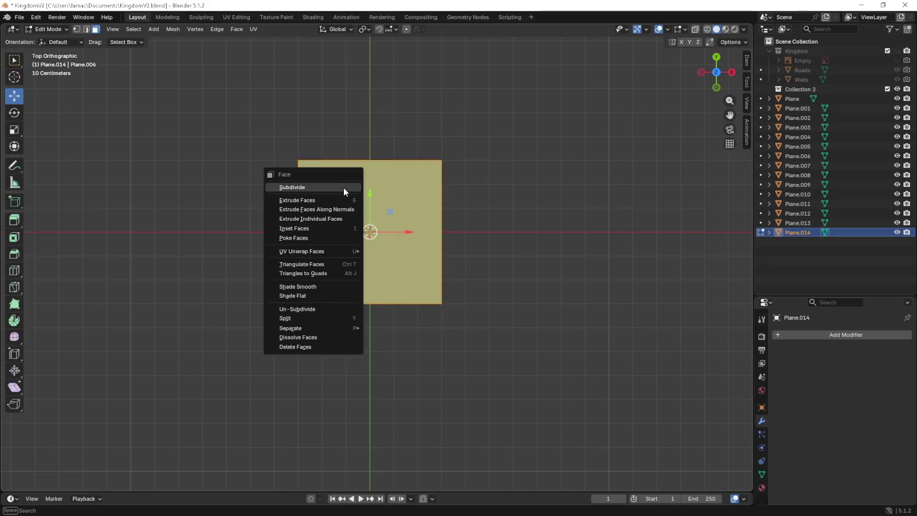
pyautogui.click(343, 188)
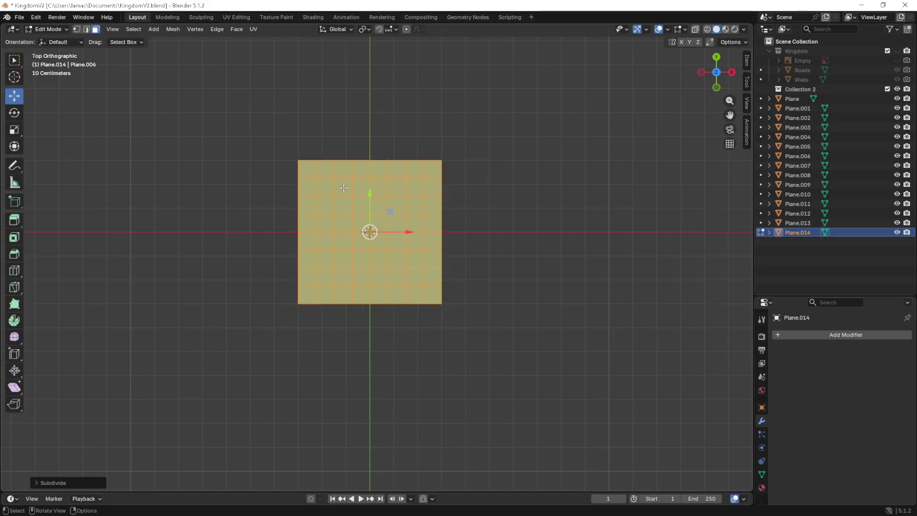
pyautogui.rightClick(344, 188)
pyautogui.press('Escape')
pyautogui.hotkey('ctrl', 'z')
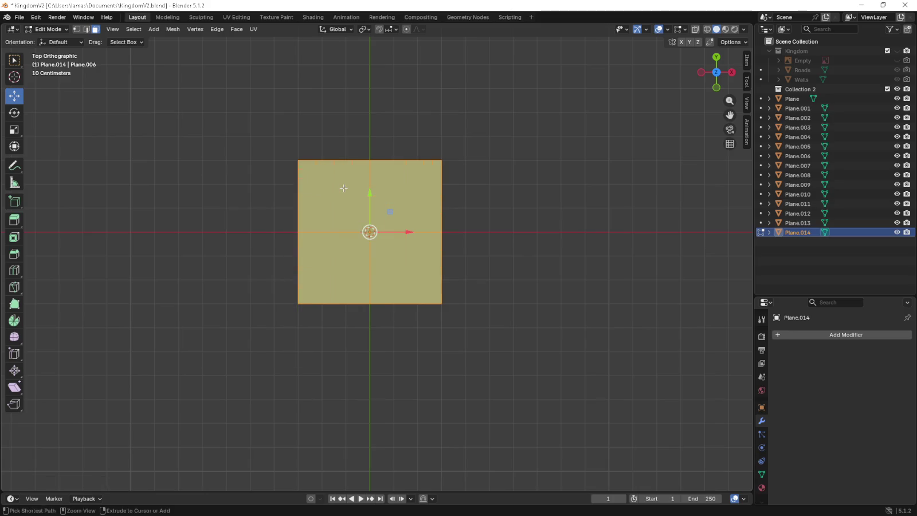
# Add 5 evenly spaced loop cuts vertically and 5 horizontally for a 6×6 grid.
pyautogui.hotkey('ctrl', 'r')
pyautogui.scroll(1, 349, 165)
pyautogui.scroll(2, 348, 164)
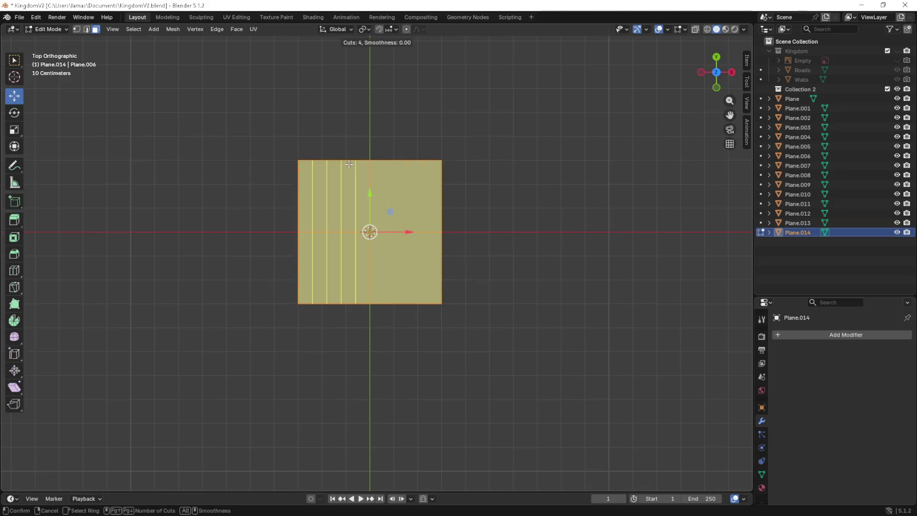
pyautogui.scroll(-3, 348, 164)
pyautogui.scroll(4, 363, 168)
pyautogui.click(363, 168)
pyautogui.rightClick(438, 224)
pyautogui.hotkey('ctrl', 'r')
pyautogui.click(439, 224)
pyautogui.rightClick(440, 225)
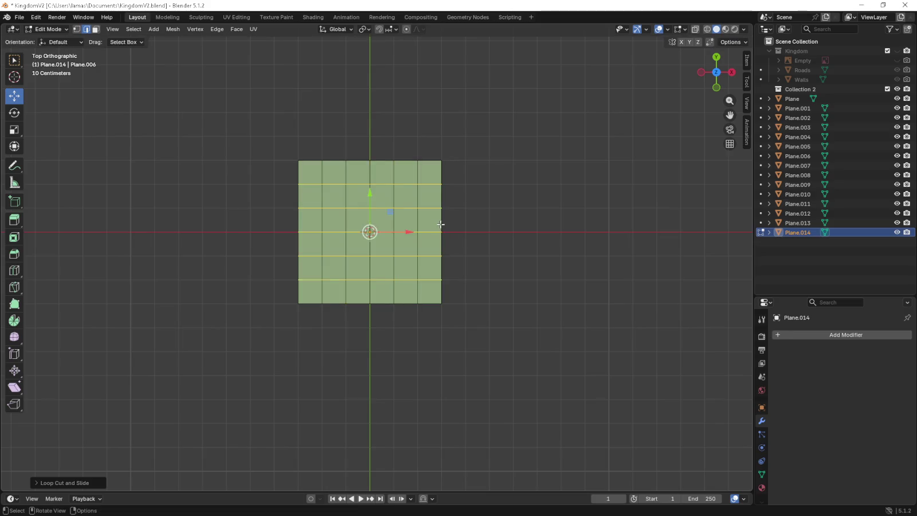
# Select the middle vertices of the left edge and push them 0.1 m outward.
pyautogui.scroll(1, 440, 224)
pyautogui.scroll(1, 440, 224)
pyautogui.click(77, 29)
pyautogui.moveTo(236, 169); pyautogui.dragTo(267, 259)
pyautogui.press('g')
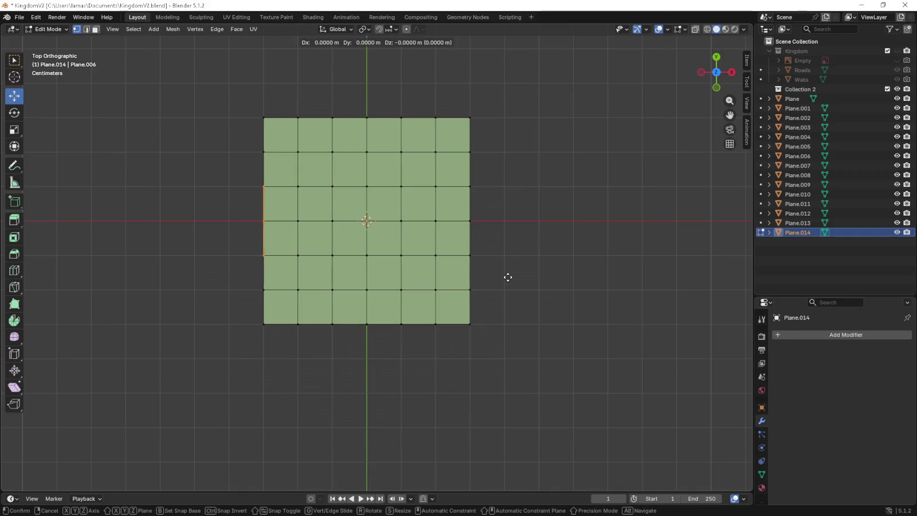
# Extend the left and top arms of the cross two tiles each.
pyautogui.click(474, 278)
pyautogui.press('e')
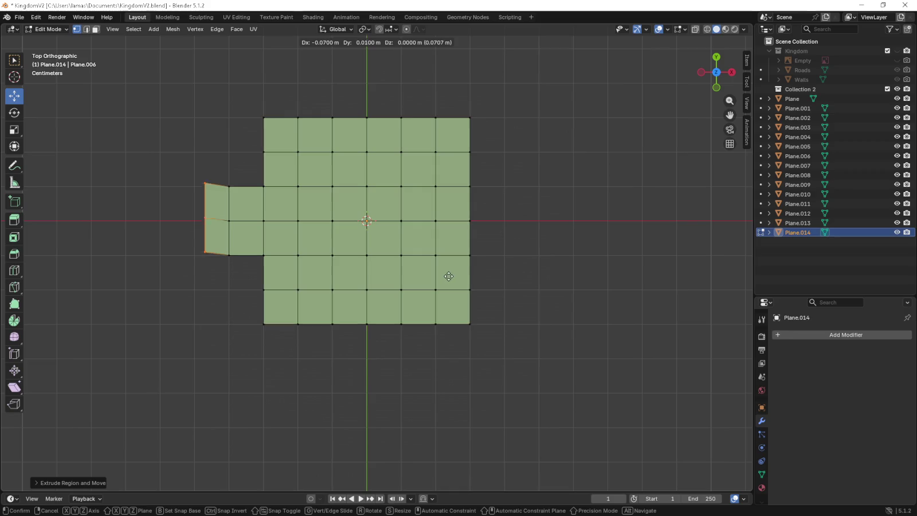
pyautogui.click(437, 277)
pyautogui.moveTo(324, 108); pyautogui.dragTo(401, 123)
pyautogui.press('e')
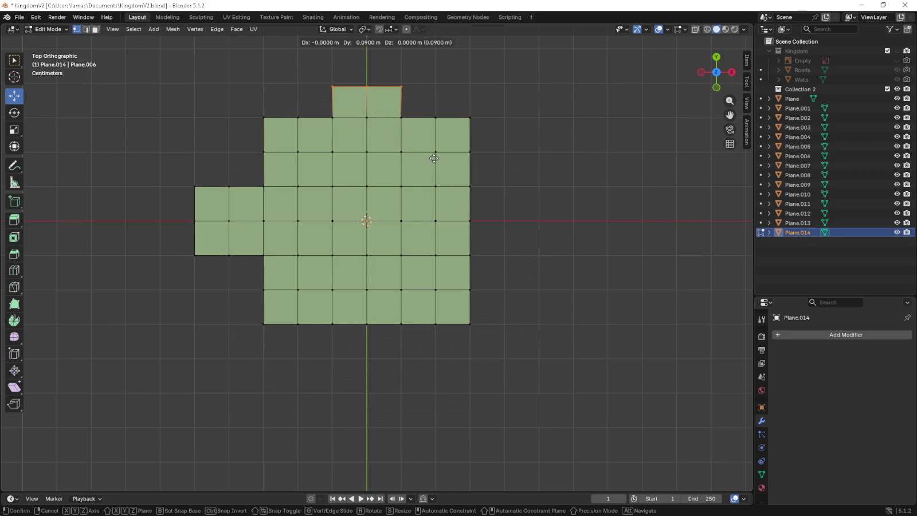
pyautogui.click(433, 153)
pyautogui.press('e')
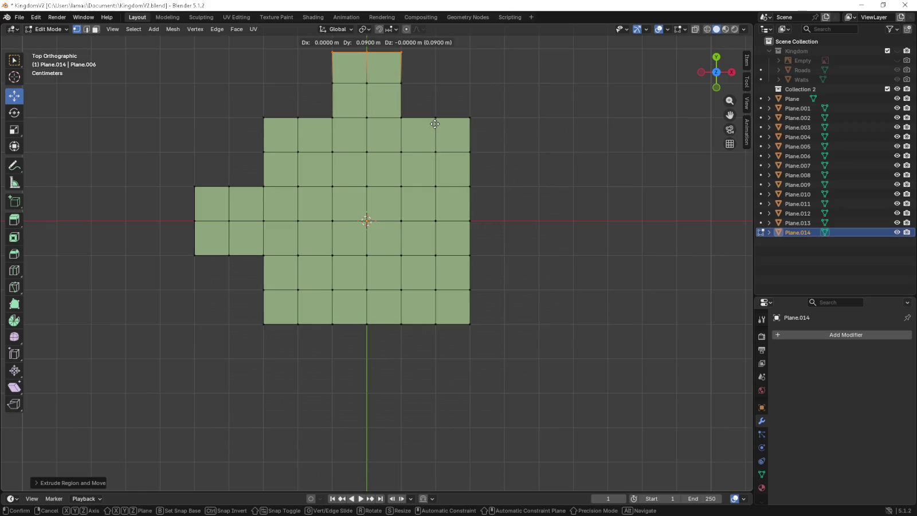
pyautogui.click(435, 124)
# Extend the bottom and right arms of the cross two tiles each.
pyautogui.moveTo(327, 316); pyautogui.dragTo(400, 348)
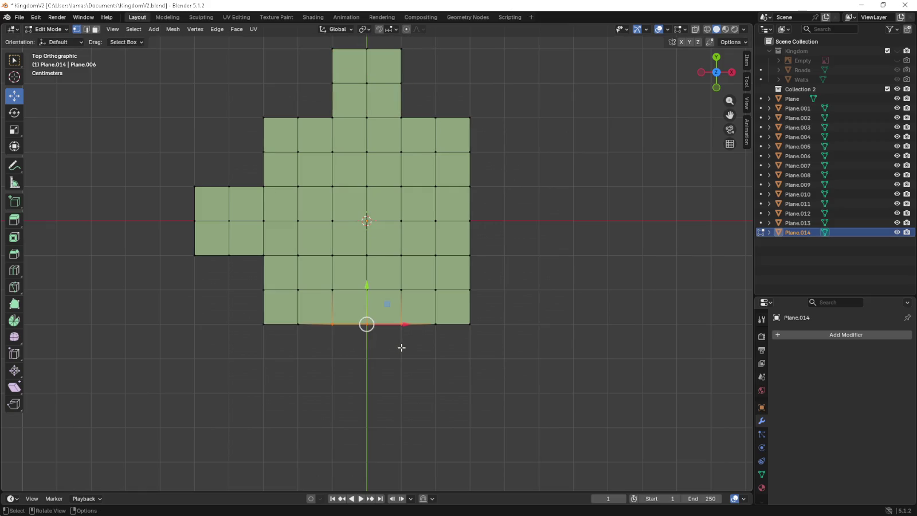
pyautogui.press('e')
pyautogui.click(401, 376)
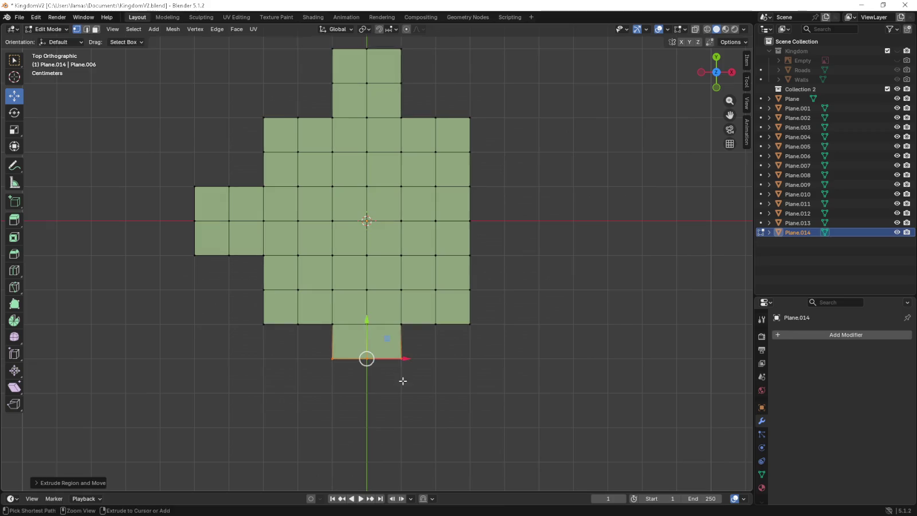
pyautogui.press('e')
pyautogui.click(402, 415)
pyautogui.moveTo(463, 184); pyautogui.dragTo(477, 272)
pyautogui.press('e')
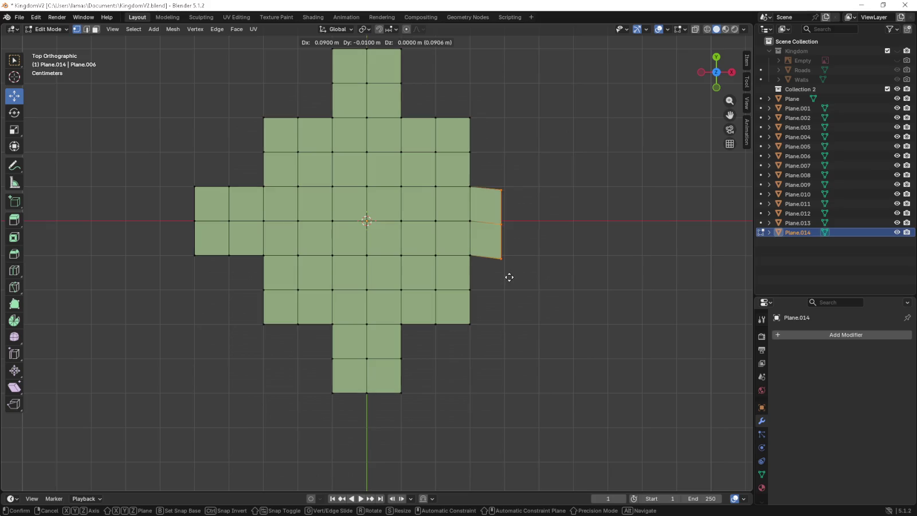
pyautogui.click(510, 275)
pyautogui.press('e')
pyautogui.click(543, 274)
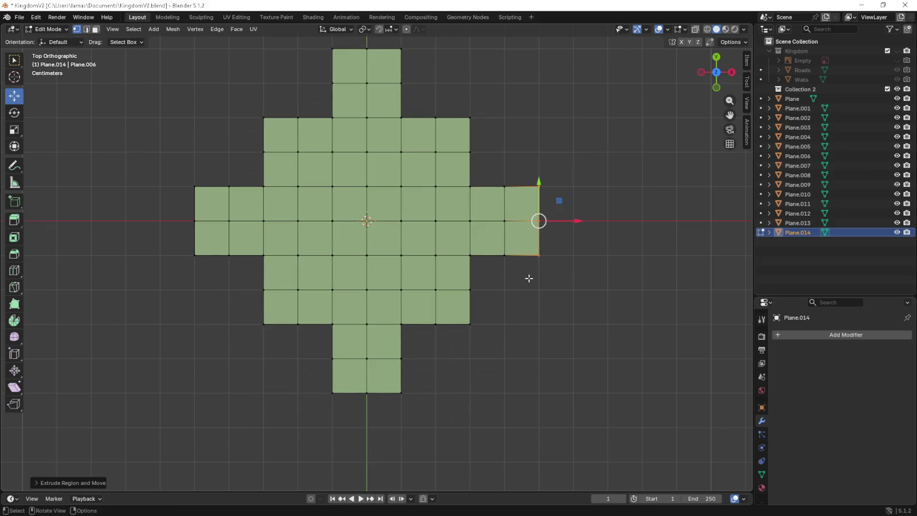
# Delete the four corner tiles: bottom-left, top-left, top-right and bottom-right.
pyautogui.click(264, 324)
pyautogui.press('x')
pyautogui.click(265, 325)
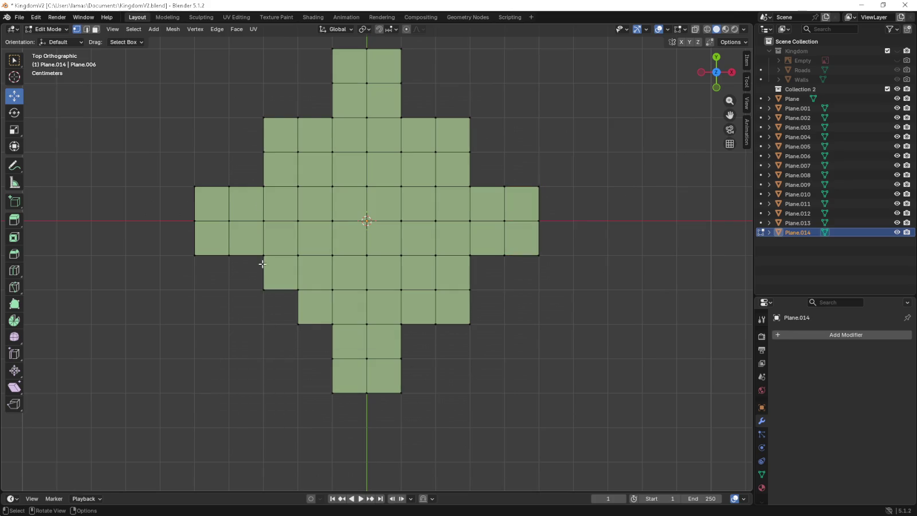
pyautogui.click(264, 121)
pyautogui.press('x')
pyautogui.click(264, 121)
pyautogui.click(478, 115)
pyautogui.press('x')
pyautogui.click(475, 116)
pyautogui.click(474, 326)
pyautogui.press('x')
pyautogui.click(471, 323)
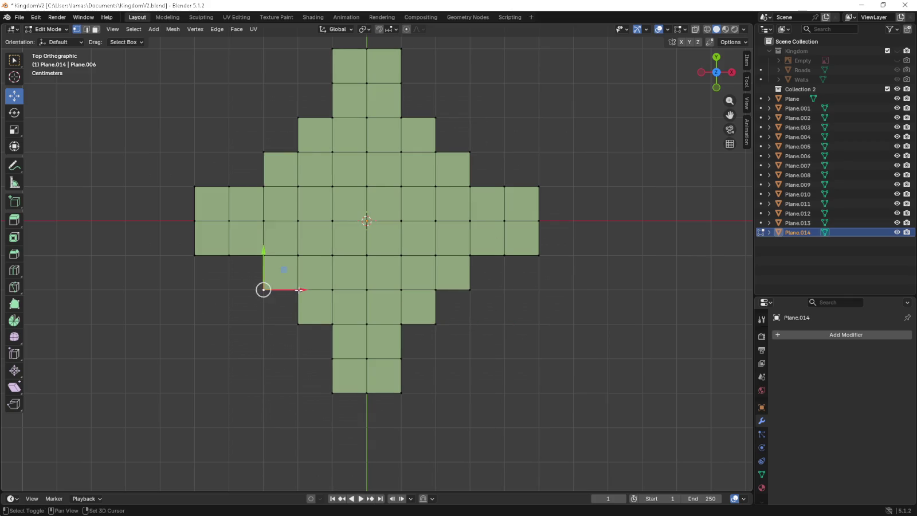
# Fill each of the four corner gaps with a triangular face to form diagonal chamfers.
pyautogui.keyDown('ctrl'); pyautogui.click(298, 308); pyautogui.keyUp('ctrl')
pyautogui.press('f')
pyautogui.click(264, 152)
pyautogui.keyDown('shift'); pyautogui.click(298, 118); pyautogui.keyUp('shift')
pyautogui.press('f')
pyautogui.click(436, 118)
pyautogui.keyDown('shift'); pyautogui.click(436, 152); pyautogui.keyUp('shift')
pyautogui.keyDown('shift'); pyautogui.click(470, 152); pyautogui.keyUp('shift')
pyautogui.press('f')
pyautogui.click(470, 290)
pyautogui.keyDown('shift'); pyautogui.click(436, 290); pyautogui.keyUp('shift')
pyautogui.keyDown('shift'); pyautogui.click(436, 324); pyautogui.keyUp('shift')
pyautogui.press('f')
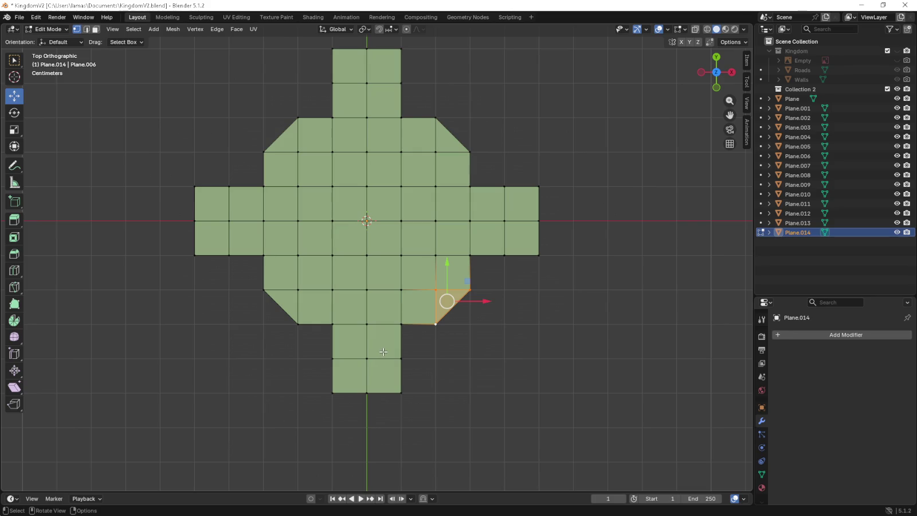
# Extrude the whole cross-shaped mesh 0.2 m upward into a block.
pyautogui.press('a')
pyautogui.press('KP_3')
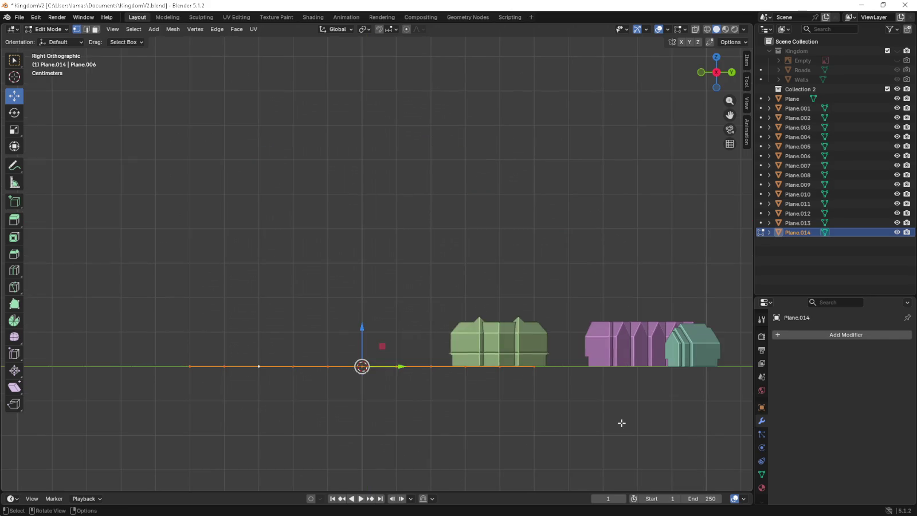
pyautogui.press('e')
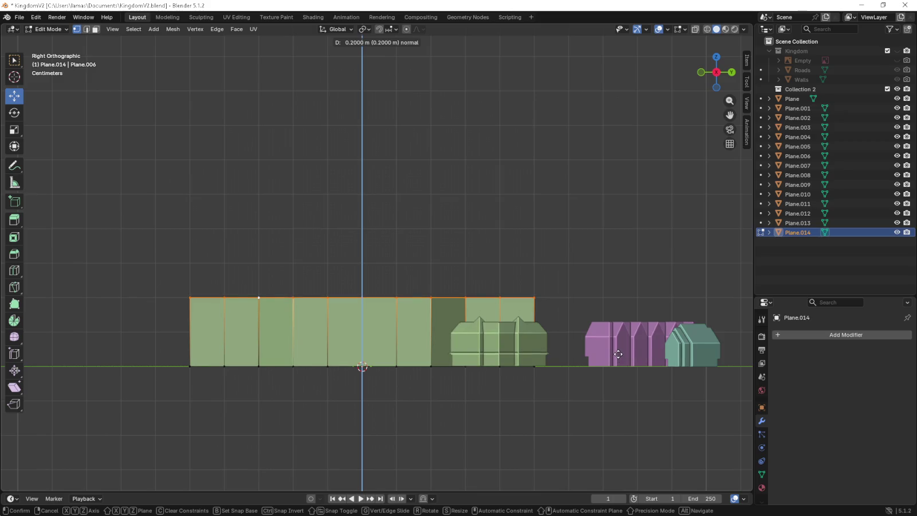
pyautogui.click(618, 354)
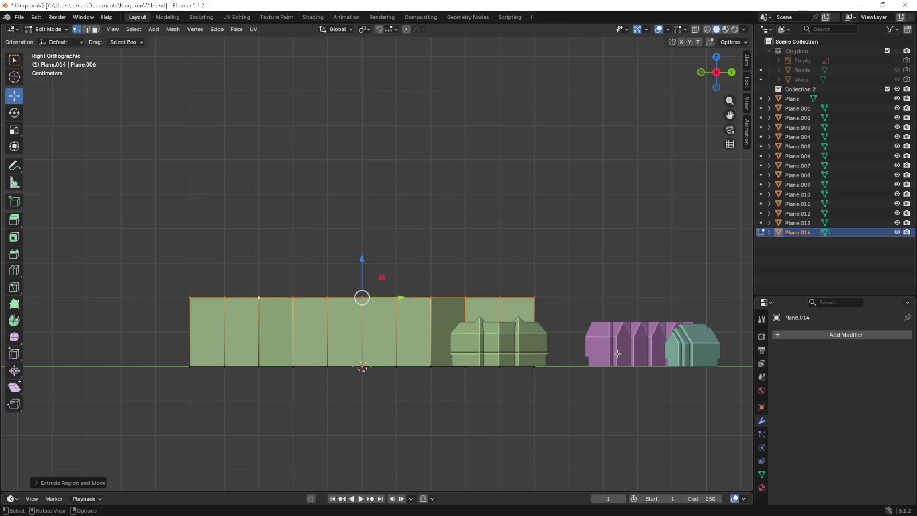
pyautogui.press('KP_7')
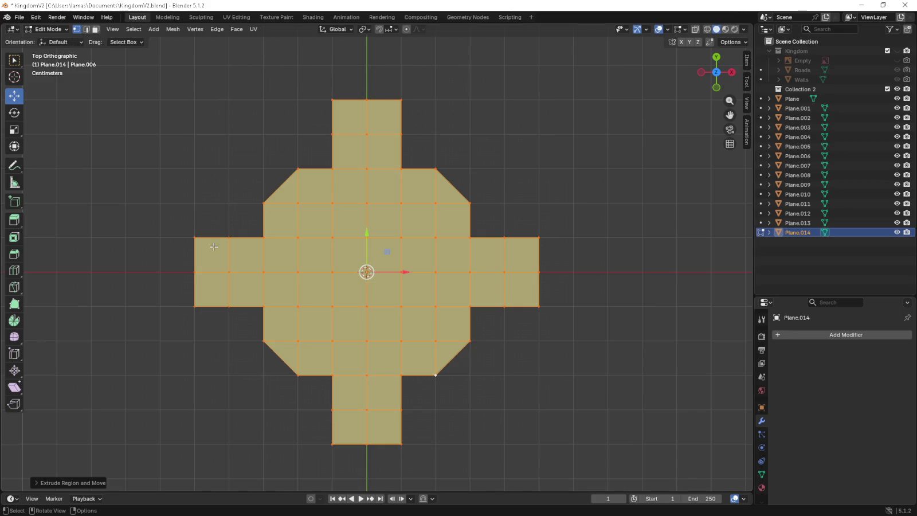
# Move the upper-left top outline vertices, including the chamfer, outward to start the ledge.
pyautogui.click(201, 236)
pyautogui.keyDown('shift'); pyautogui.click(263, 237); pyautogui.keyUp('shift')
pyautogui.keyDown('shift'); pyautogui.click(264, 203); pyautogui.keyUp('shift')
pyautogui.keyDown('shift'); pyautogui.click(291, 179); pyautogui.keyUp('shift')
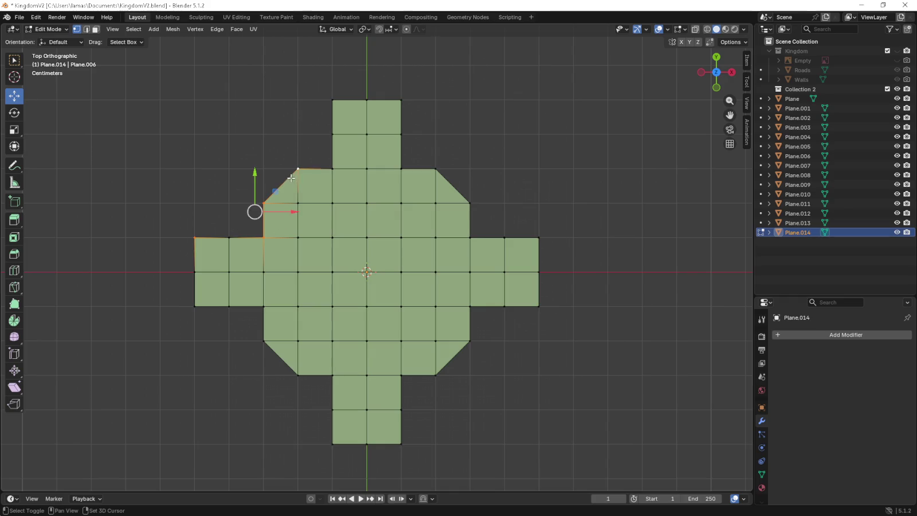
pyautogui.keyDown('shift'); pyautogui.click(332, 169); pyautogui.keyUp('shift')
pyautogui.keyDown('shift'); pyautogui.click(332, 134); pyautogui.keyUp('shift')
pyautogui.keyDown('shift'); pyautogui.moveTo(250, 190); pyautogui.dragTo(308, 202, button='middle'); pyautogui.keyUp('shift')
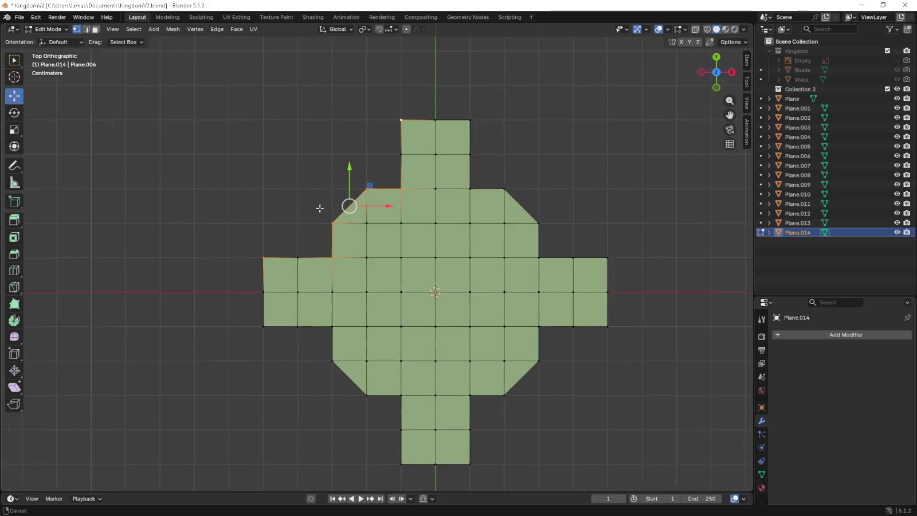
pyautogui.scroll(4, 309, 204)
pyautogui.keyDown('shift'); pyautogui.moveTo(366, 259); pyautogui.dragTo(516, 273, button='middle'); pyautogui.keyUp('shift')
pyautogui.scroll(1, 511, 269)
pyautogui.press('g')
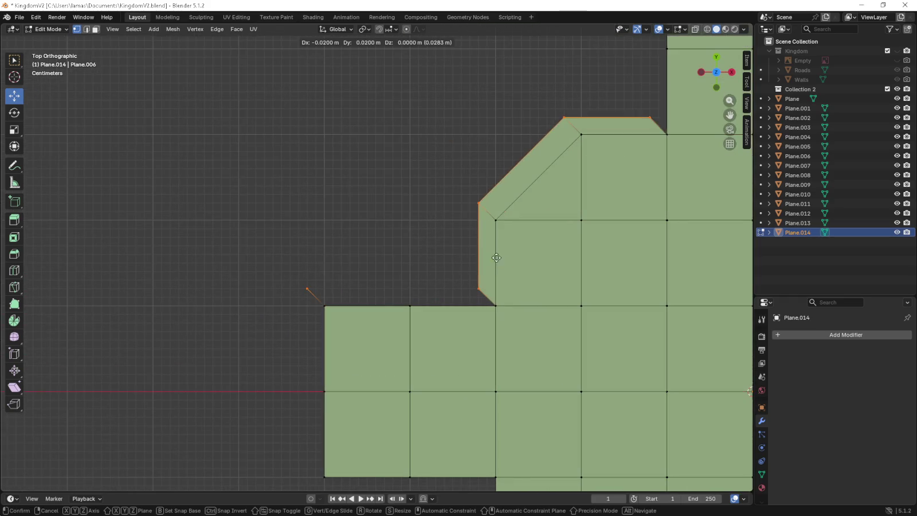
pyautogui.rightClick(477, 240)
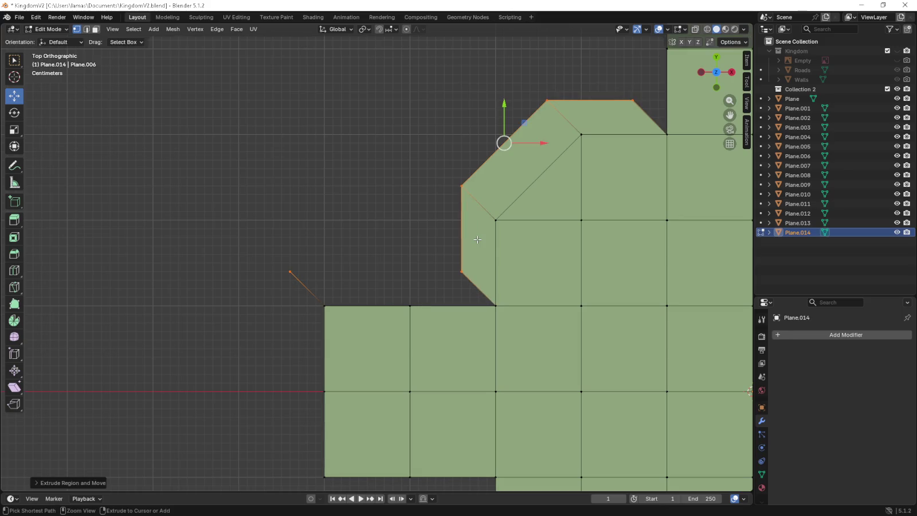
# Fill the ledge gaps at the left and beside the tall block with faces.
pyautogui.scroll(-2, 387, 267)
pyautogui.moveTo(302, 248); pyautogui.dragTo(464, 297)
pyautogui.press('f')
pyautogui.keyDown('shift'); pyautogui.moveTo(459, 295); pyautogui.dragTo(305, 438, button='middle'); pyautogui.keyUp('shift')
pyautogui.moveTo(382, 164); pyautogui.dragTo(404, 182)
pyautogui.press('f')
pyautogui.keyDown('shift'); pyautogui.moveTo(404, 183); pyautogui.dragTo(338, 111, button='middle'); pyautogui.keyUp('shift')
pyautogui.scroll(-2, 381, 235)
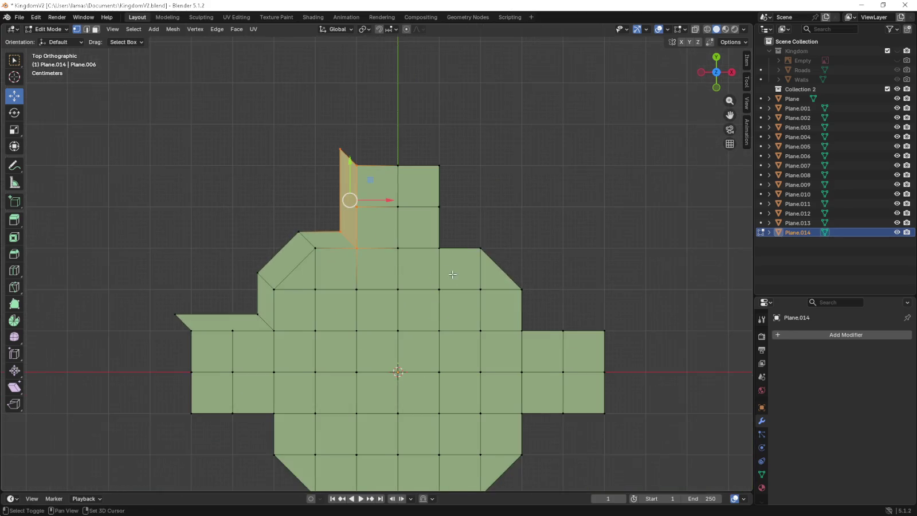
# Move the next stretch of top outline vertices outward for the ledge.
pyautogui.click(384, 241)
pyautogui.keyDown('shift'); pyautogui.click(384, 159); pyautogui.keyUp('shift')
pyautogui.keyDown('shift'); pyautogui.click(425, 241); pyautogui.keyUp('shift')
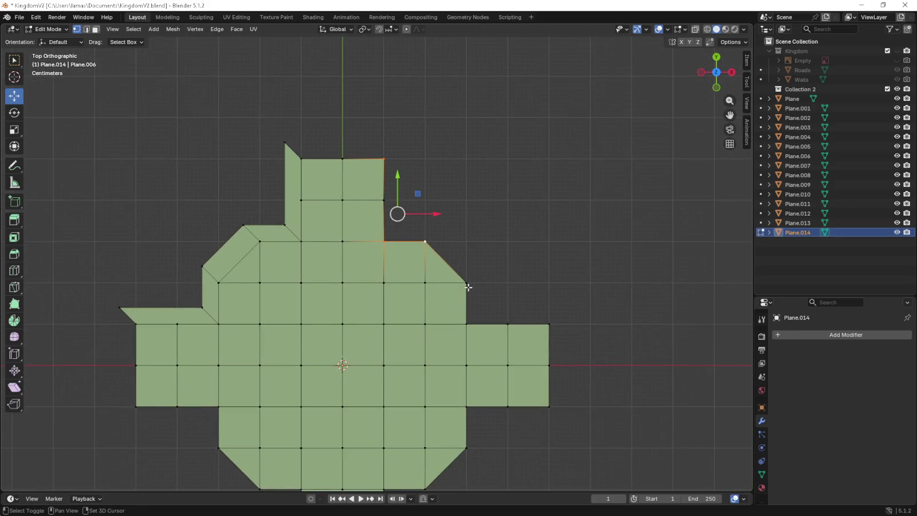
pyautogui.keyDown('shift'); pyautogui.click(466, 283); pyautogui.keyUp('shift')
pyautogui.keyDown('shift'); pyautogui.click(466, 324); pyautogui.keyUp('shift')
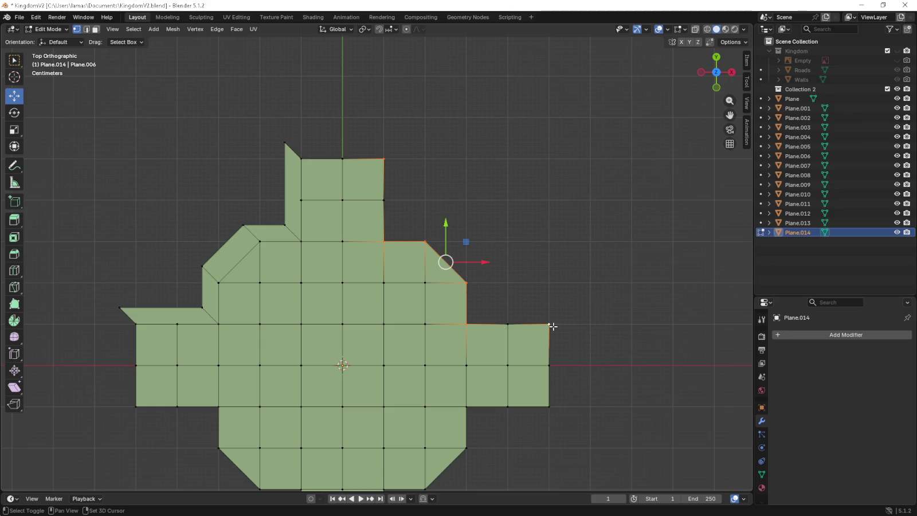
pyautogui.keyDown('shift'); pyautogui.moveTo(553, 327); pyautogui.dragTo(524, 347, button='middle'); pyautogui.keyUp('shift')
pyautogui.scroll(4, 488, 338)
pyautogui.press('g')
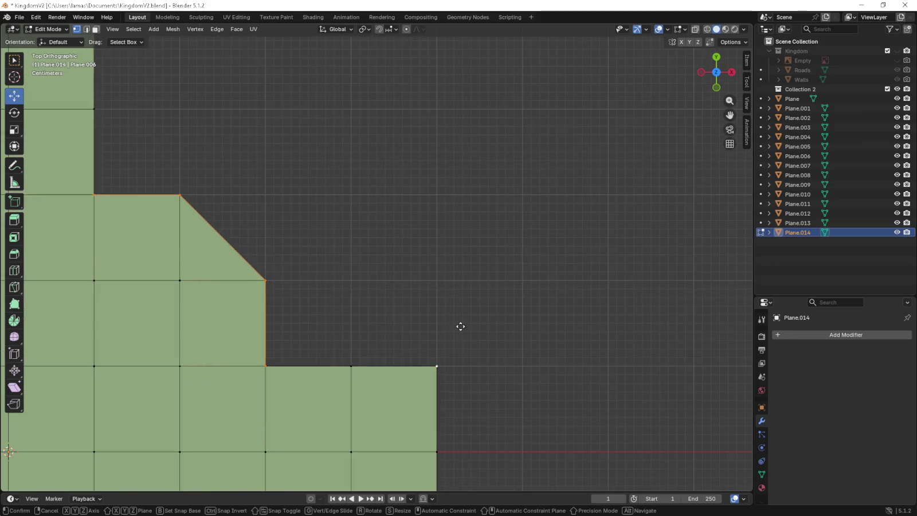
pyautogui.click(490, 297)
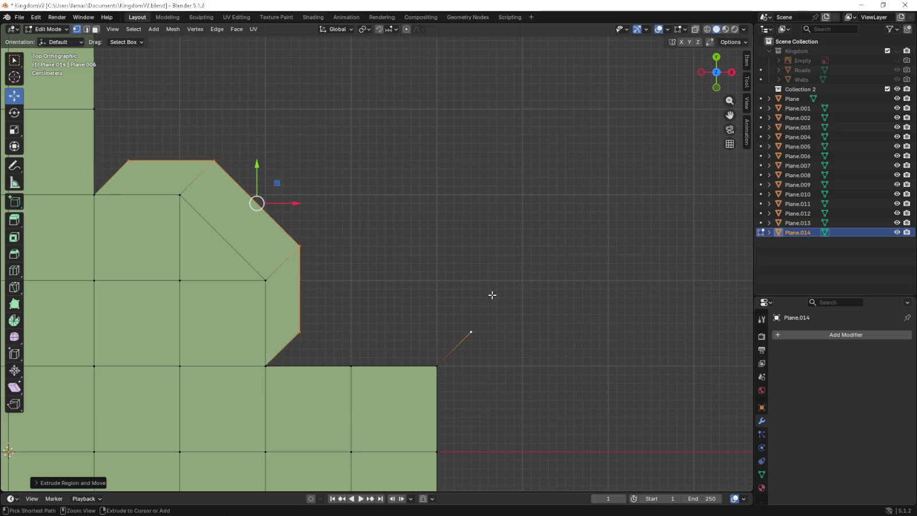
# Close the corner gap and fill the right gap and top trapezoid gap with faces.
pyautogui.moveTo(262, 375); pyautogui.dragTo(512, 332)
pyautogui.press('e')
pyautogui.click(544, 298)
pyautogui.keyDown('shift'); pyautogui.moveTo(81, 92); pyautogui.dragTo(249, 109, button='middle'); pyautogui.keyUp('shift')
pyautogui.scroll(-1, 264, 129)
pyautogui.moveTo(315, 98)
pyautogui.mouseDown()
pyautogui.moveTo(279, 269)
pyautogui.moveTo(265, 86)
pyautogui.mouseUp()
pyautogui.press('f')
pyautogui.moveTo(106, 86); pyautogui.dragTo(335, 123)
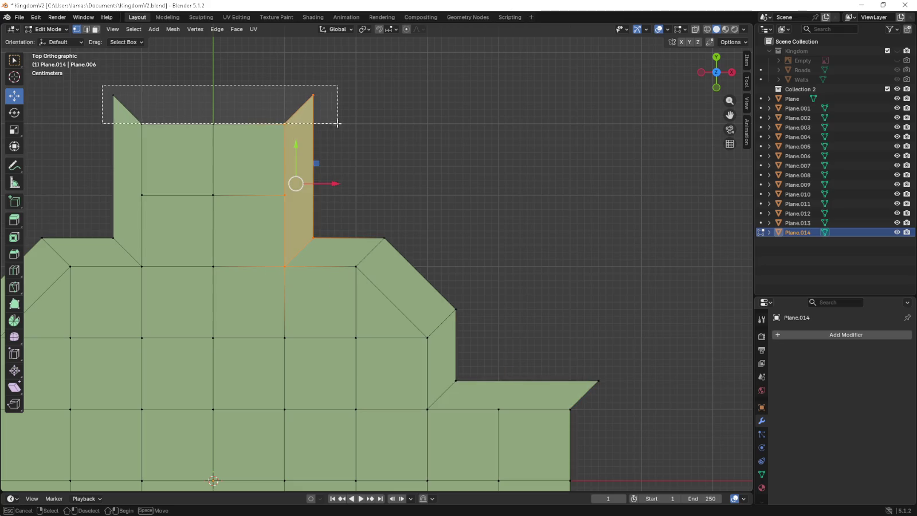
pyautogui.press('f')
# Move the lower arm's outline vertices outward to continue the overhang.
pyautogui.keyDown('shift'); pyautogui.scroll(-4, 483, 356); pyautogui.keyUp('shift')
pyautogui.keyDown('shift'); pyautogui.scroll(-4, 483, 356); pyautogui.keyUp('shift')
pyautogui.keyDown('shift'); pyautogui.scroll(-2, 484, 356); pyautogui.keyUp('shift')
pyautogui.click(555, 175)
pyautogui.keyDown('shift'); pyautogui.click(412, 175); pyautogui.keyUp('shift')
pyautogui.keyDown('shift'); pyautogui.click(412, 246); pyautogui.keyUp('shift')
pyautogui.keyDown('shift'); pyautogui.click(340, 317); pyautogui.keyUp('shift')
pyautogui.keyDown('shift'); pyautogui.click(269, 460); pyautogui.keyUp('shift')
pyautogui.keyDown('shift'); pyautogui.moveTo(300, 351); pyautogui.dragTo(336, 284, button='middle'); pyautogui.keyUp('shift')
pyautogui.scroll(-3, 421, 261)
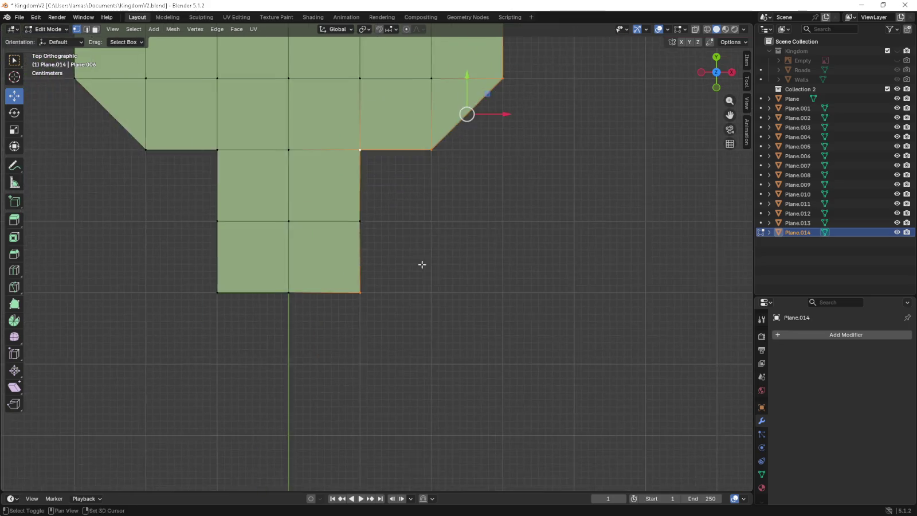
pyautogui.scroll(7, 421, 264)
pyautogui.press('g')
pyautogui.click(476, 322)
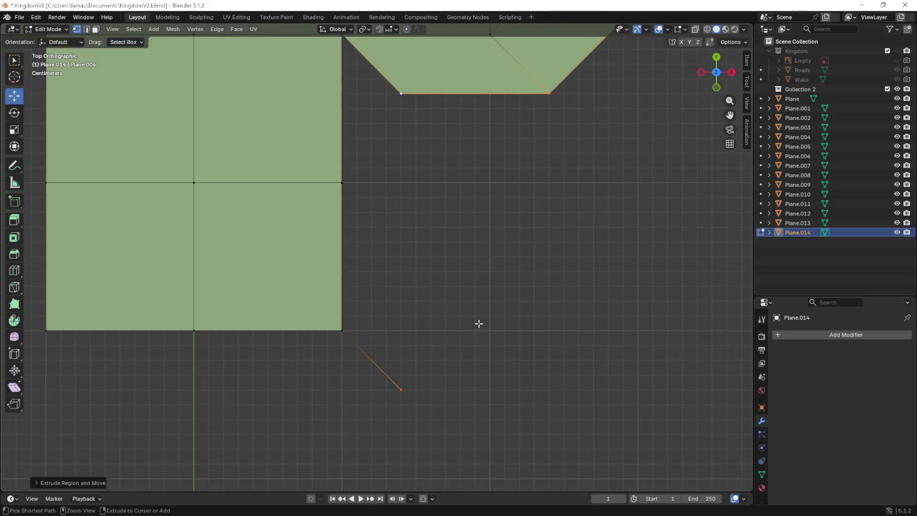
# Fill the remaining gaps and the right strip of the ledge with faces.
pyautogui.scroll(-2, 479, 321)
pyautogui.press('b')
pyautogui.moveTo(363, 213); pyautogui.dragTo(365, 214)
pyautogui.press('f')
pyautogui.keyDown('shift'); pyautogui.moveTo(498, 184); pyautogui.dragTo(450, 334, button='middle'); pyautogui.keyUp('shift')
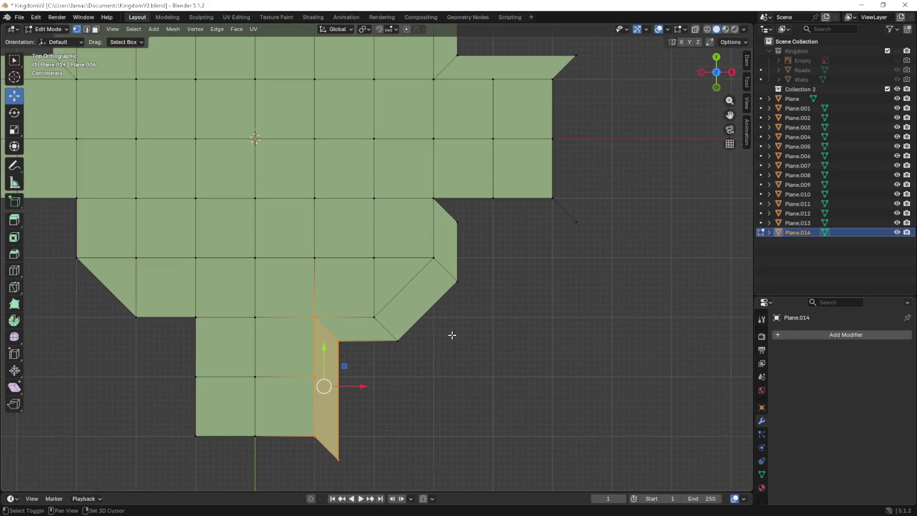
pyautogui.press('b')
pyautogui.moveTo(426, 186); pyautogui.dragTo(597, 213)
pyautogui.press('f')
pyautogui.press('b')
pyautogui.moveTo(590, 46); pyautogui.dragTo(550, 255)
pyautogui.press('f')
# Move the left outline outward and fill the gap beside the stem.
pyautogui.keyDown('shift'); pyautogui.moveTo(278, 325); pyautogui.dragTo(450, 228, button='middle'); pyautogui.keyUp('shift')
pyautogui.keyDown('shift'); pyautogui.click(326, 278); pyautogui.keyUp('shift')
pyautogui.keyDown('shift'); pyautogui.click(388, 333); pyautogui.keyUp('shift')
pyautogui.keyDown('shift'); pyautogui.click(390, 353); pyautogui.keyUp('shift')
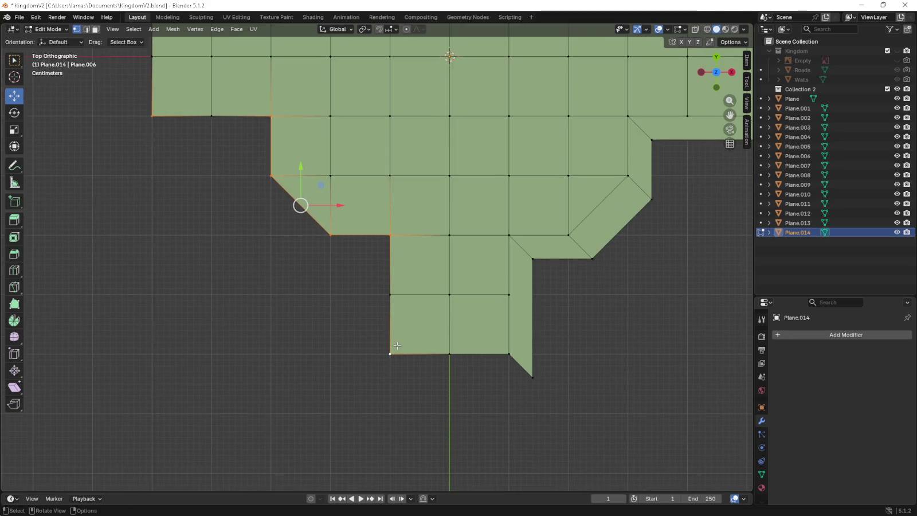
pyautogui.scroll(3, 413, 430)
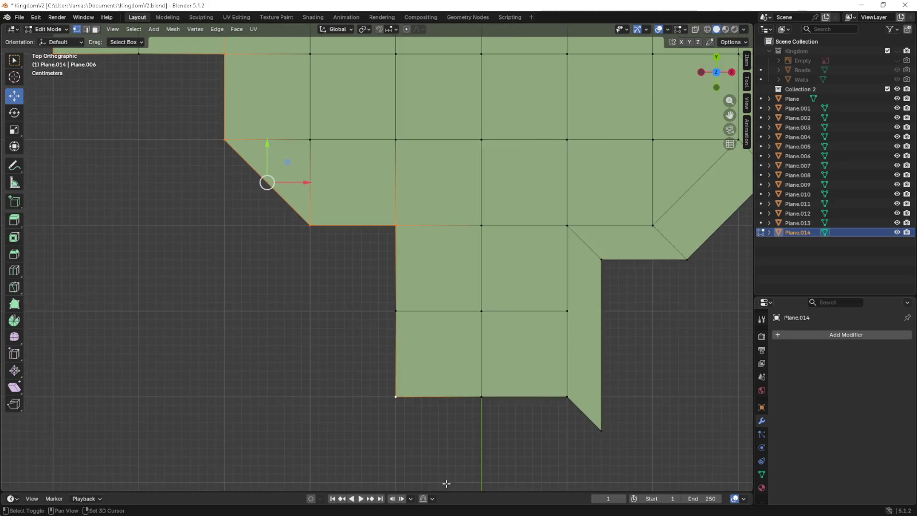
pyautogui.press('g')
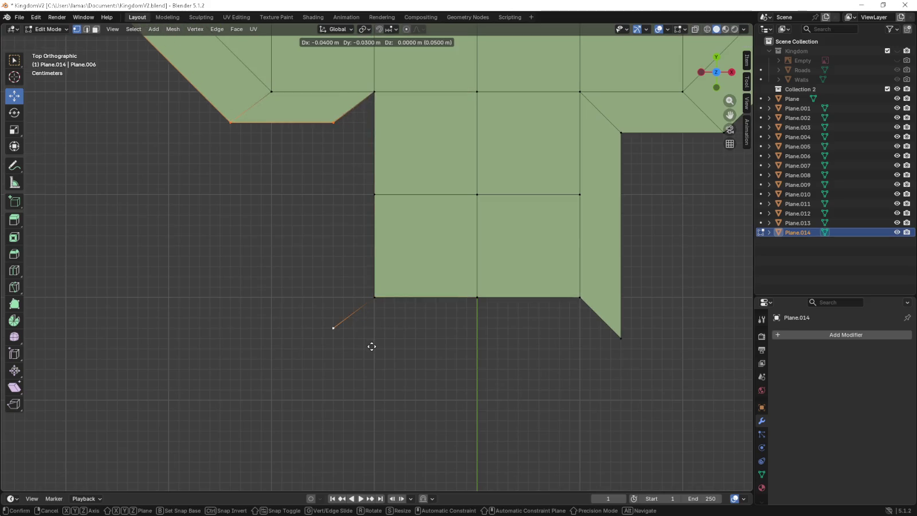
pyautogui.click(385, 341)
pyautogui.scroll(-3, 370, 343)
pyautogui.moveTo(349, 155)
pyautogui.mouseDown()
pyautogui.moveTo(381, 321)
pyautogui.moveTo(541, 274)
pyautogui.mouseUp()
pyautogui.press('f')
pyautogui.press('f')
# Fill the lower-left ledge gap, check the overhang, and select the whole top.
pyautogui.keyDown('shift'); pyautogui.moveTo(244, 206); pyautogui.dragTo(362, 364, button='middle'); pyautogui.keyUp('shift')
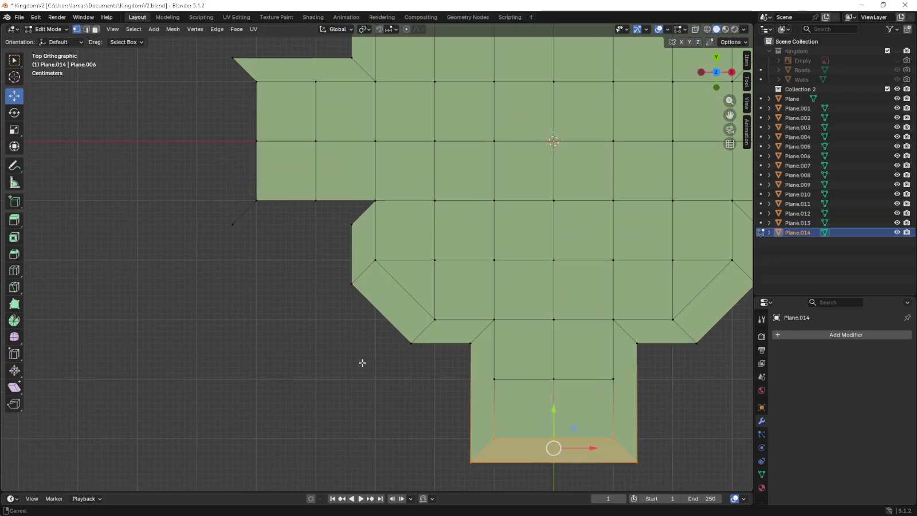
pyautogui.moveTo(212, 191); pyautogui.dragTo(378, 235)
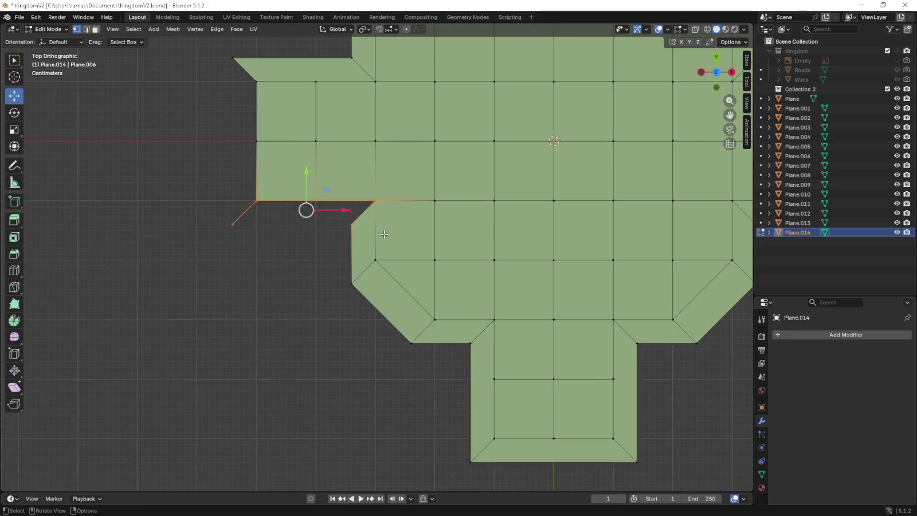
pyautogui.press('f')
pyautogui.moveTo(208, 57); pyautogui.dragTo(287, 234)
pyautogui.press('Home')
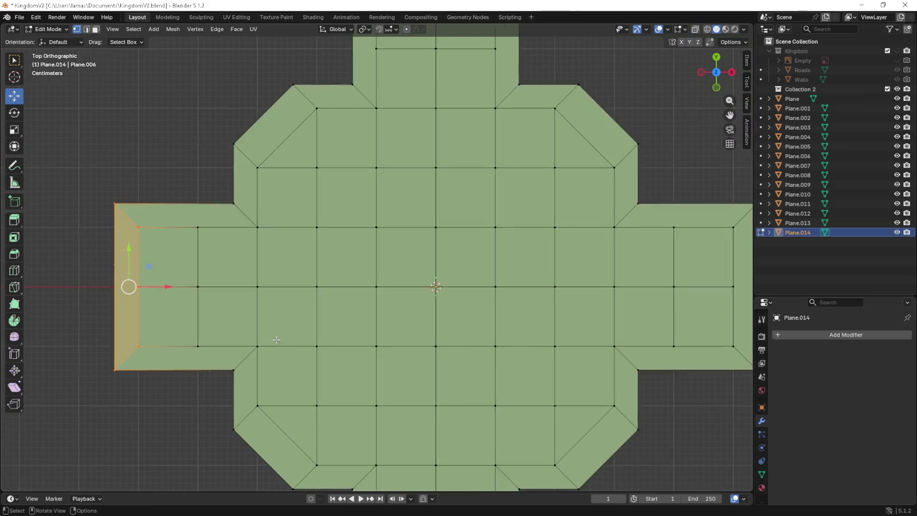
pyautogui.moveTo(283, 326); pyautogui.dragTo(284, 212, button='middle')
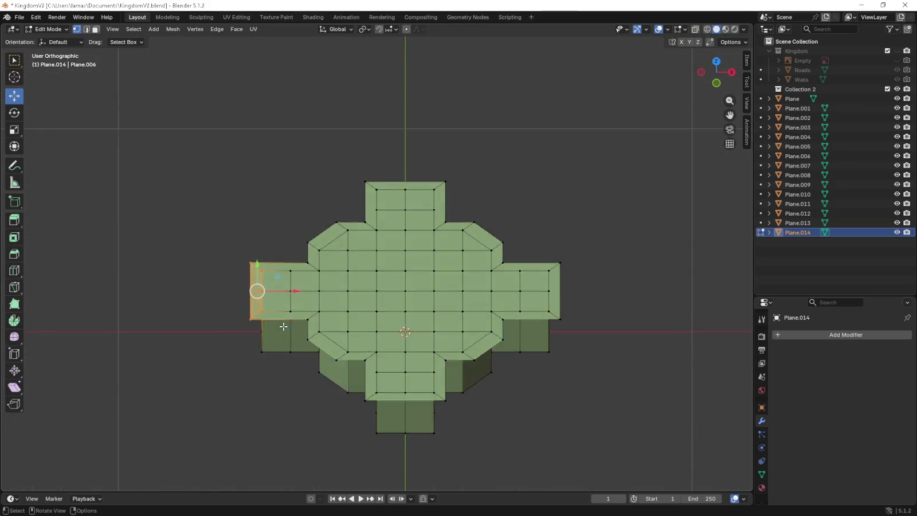
pyautogui.press('KP_7')
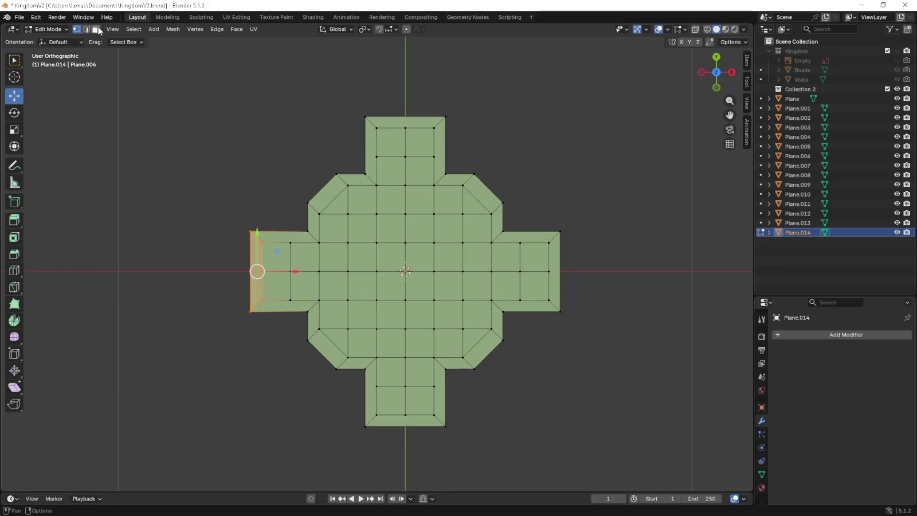
pyautogui.click(206, 195)
pyautogui.moveTo(587, 461)
pyautogui.mouseDown()
pyautogui.moveTo(243, 95)
pyautogui.moveTo(226, 89)
pyautogui.mouseUp()
pyautogui.press('KP_1')
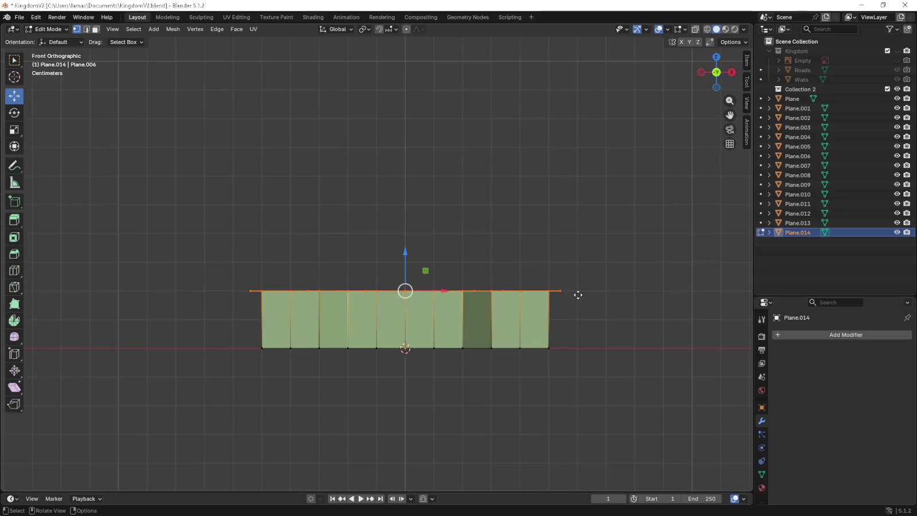
pyautogui.press('e')
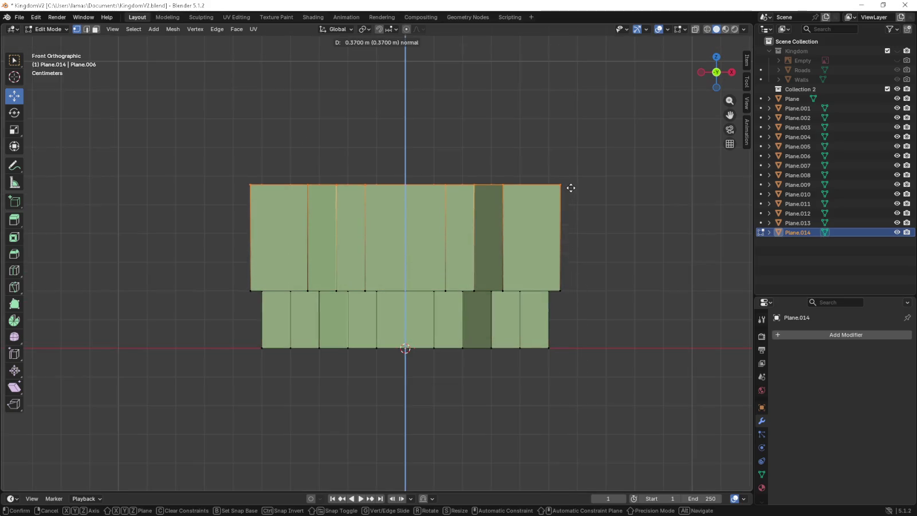
pyautogui.click(571, 179)
pyautogui.moveTo(573, 202)
pyautogui.mouseDown(button='middle')
pyautogui.moveTo(562, 248)
pyautogui.moveTo(418, 265)
pyautogui.mouseUp(button='middle')
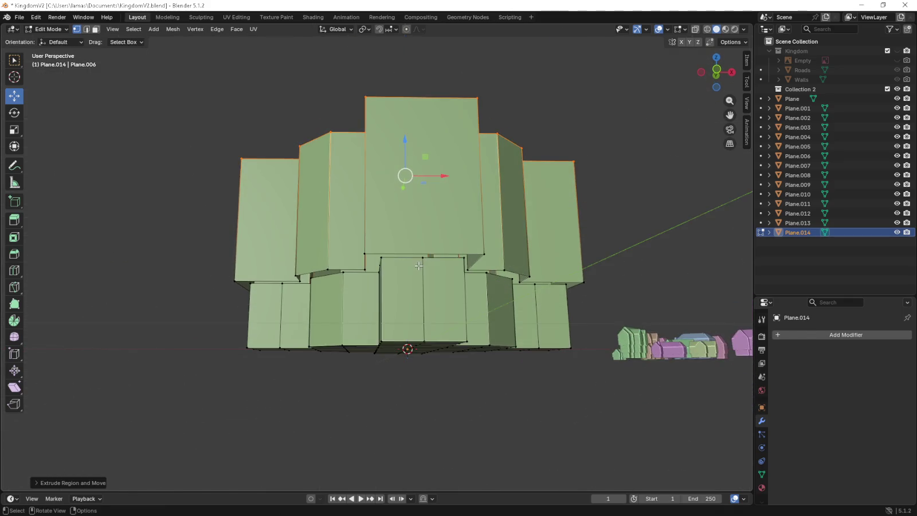
pyautogui.scroll(5, 418, 265)
pyautogui.hotkey('ctrl', 'z')
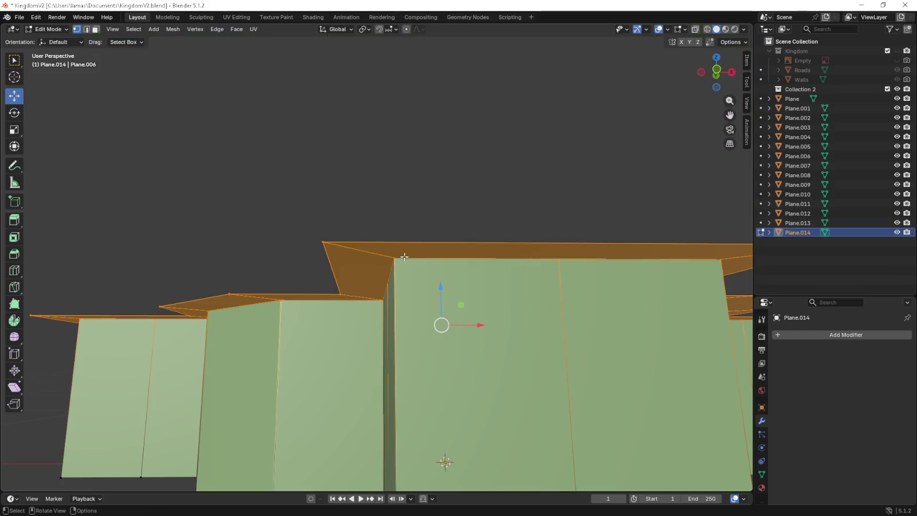
pyautogui.scroll(-4, 405, 258)
pyautogui.scroll(-2, 405, 258)
pyautogui.scroll(-1, 381, 272)
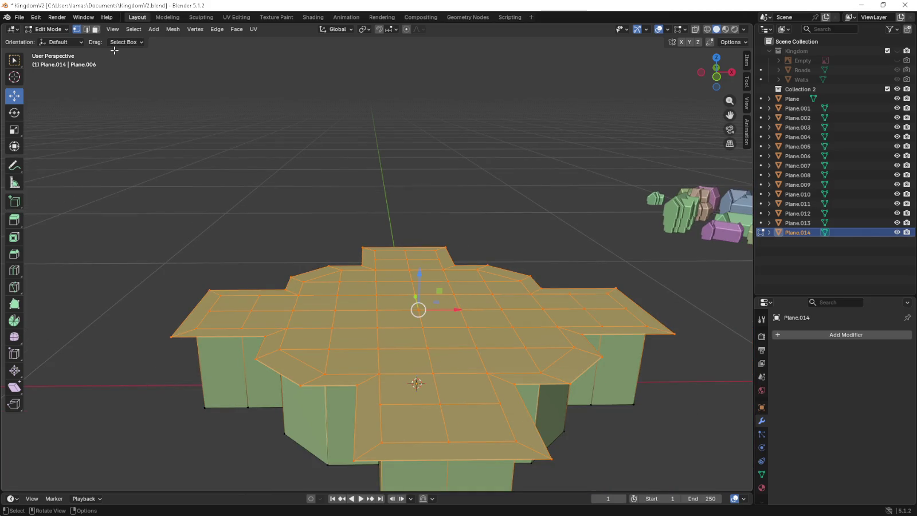
pyautogui.click(86, 28)
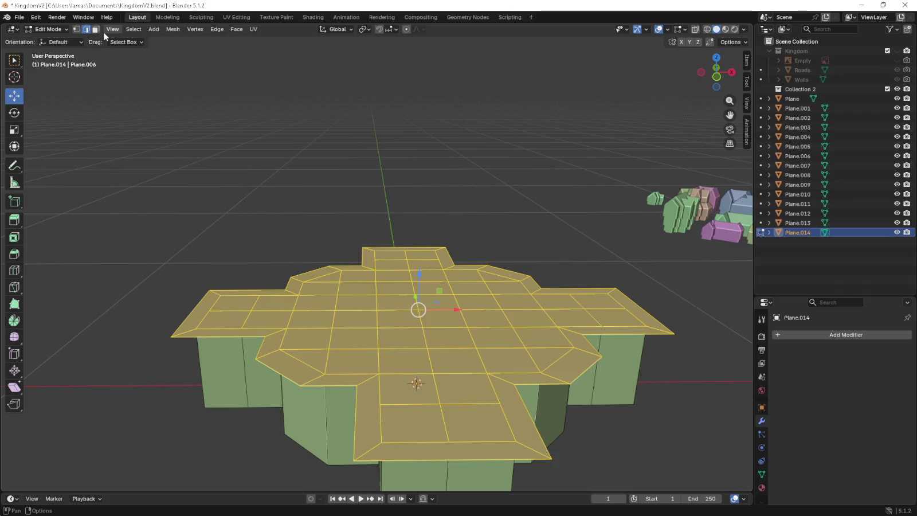
pyautogui.press('KP_1')
pyautogui.moveTo(338, 216)
pyautogui.mouseDown(button='middle')
pyautogui.moveTo(354, 162)
pyautogui.moveTo(352, 202)
pyautogui.mouseUp(button='middle')
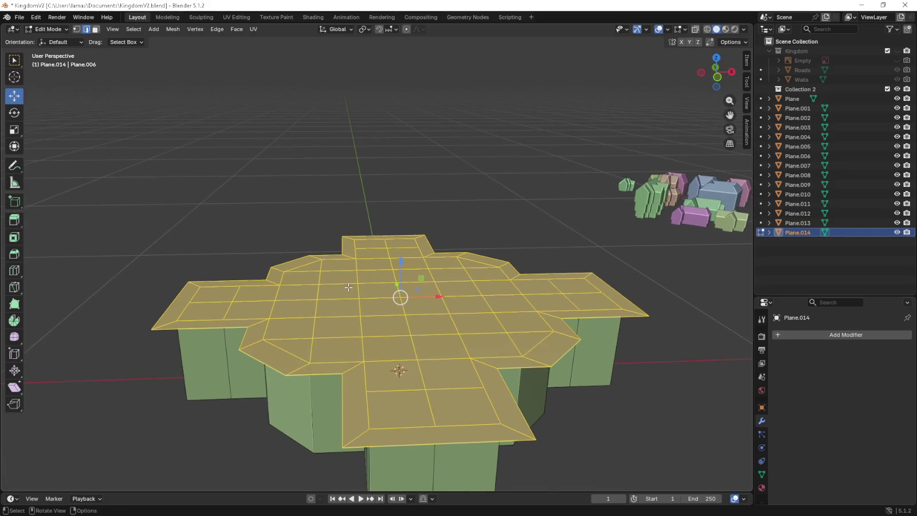
pyautogui.press('KP_1')
pyautogui.press('e')
pyautogui.press('Escape')
pyautogui.moveTo(436, 292); pyautogui.dragTo(459, 297, button='middle')
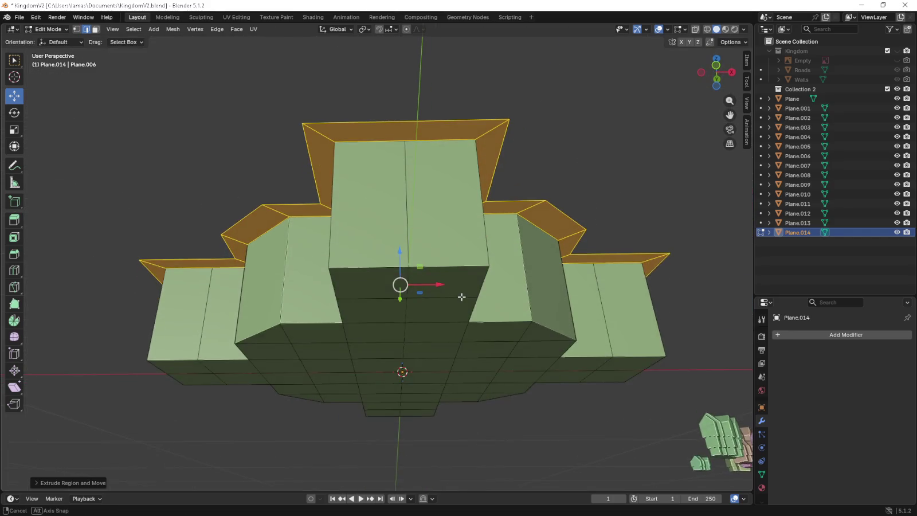
pyautogui.press('KP_1')
pyautogui.moveTo(400, 258); pyautogui.dragTo(400, 102)
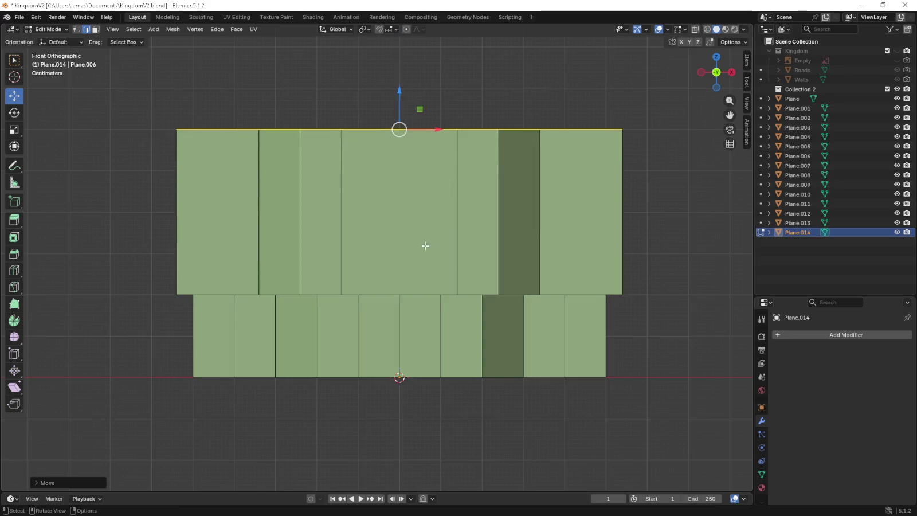
pyautogui.moveTo(400, 103); pyautogui.dragTo(434, 267, button='middle')
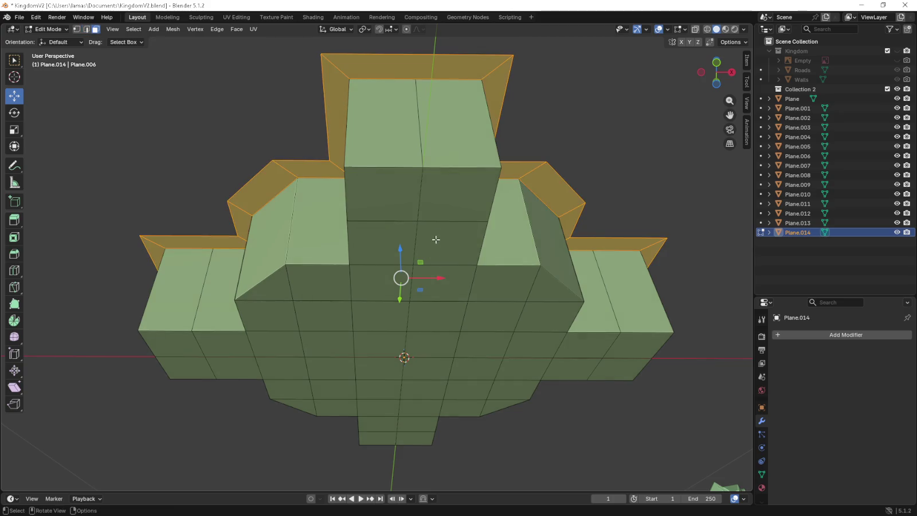
pyautogui.press('KP_1')
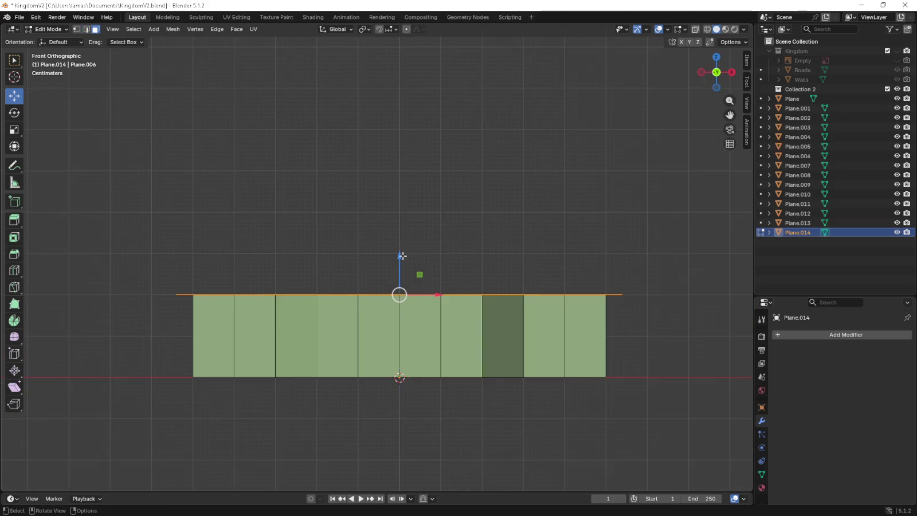
pyautogui.moveTo(402, 256); pyautogui.dragTo(401, 217)
pyautogui.moveTo(401, 216); pyautogui.dragTo(407, 226, button='middle')
pyautogui.press('KP_1')
pyautogui.press('e')
pyautogui.click(514, 206)
pyautogui.moveTo(513, 206); pyautogui.dragTo(511, 218, button='middle')
pyautogui.press('KP_1')
pyautogui.hotkey('ctrl', 'z')
pyautogui.keyDown('shift'); pyautogui.scroll(-1, 515, 250); pyautogui.keyUp('shift')
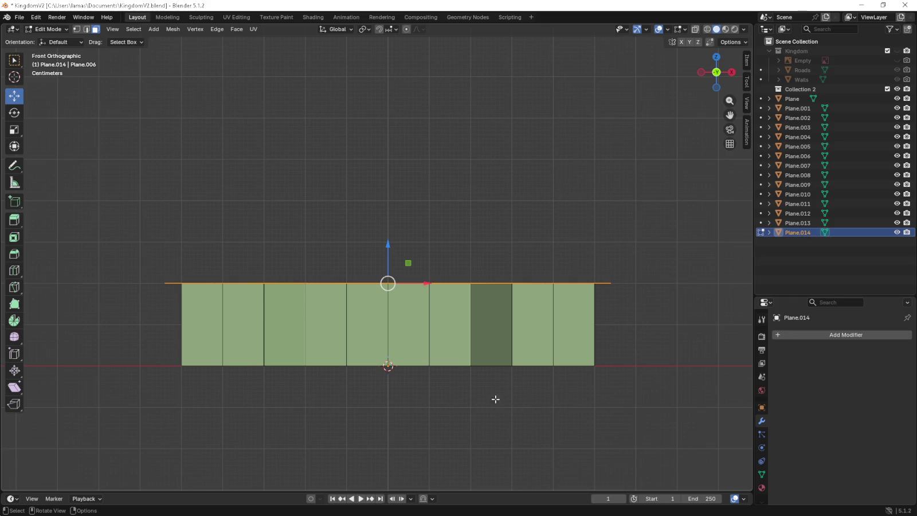
# Extrude the cross's top face straight upward into a taller upper tier.
pyautogui.moveTo(523, 352); pyautogui.dragTo(443, 261, button='middle')
pyautogui.moveTo(394, 244); pyautogui.dragTo(395, 216)
pyautogui.rightClick(396, 217)
pyautogui.press('KP_1')
pyautogui.press('e')
pyautogui.click(594, 180)
pyautogui.moveTo(593, 180)
pyautogui.mouseDown(button='middle')
pyautogui.moveTo(406, 207)
pyautogui.moveTo(251, 120)
pyautogui.mouseUp(button='middle')
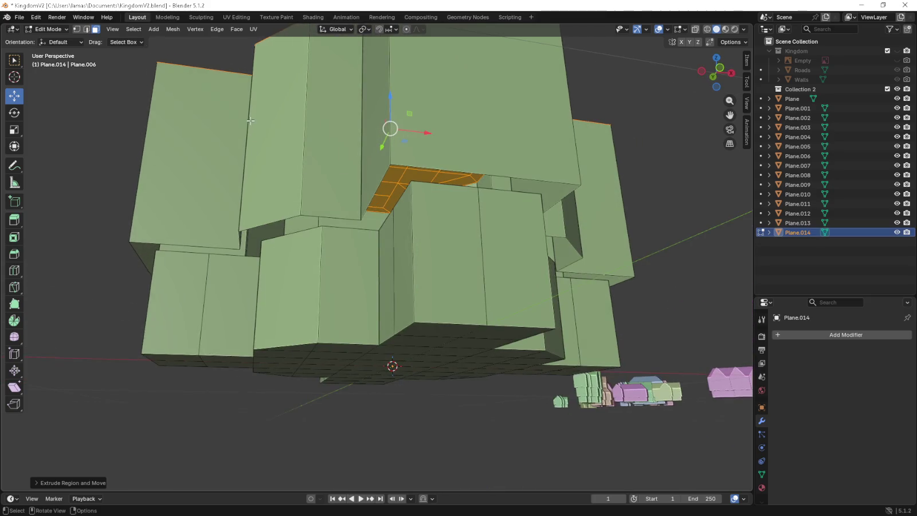
# In vertex mode, delete the stray ledge strips beside the corner and the left column.
pyautogui.press('1')
pyautogui.scroll(6, 439, 210)
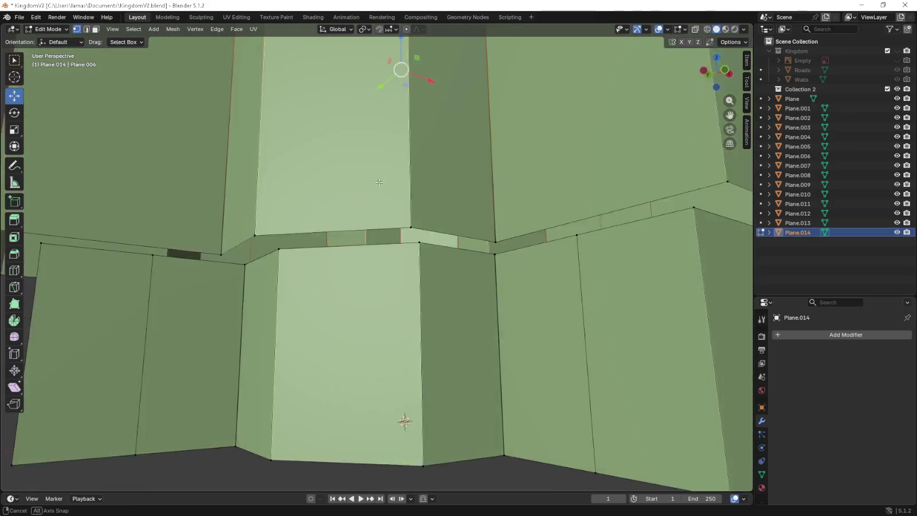
pyautogui.click(479, 256)
pyautogui.keyDown('shift'); pyautogui.click(481, 257); pyautogui.keyUp('shift')
pyautogui.click(479, 257)
pyautogui.click(391, 247)
pyautogui.keyDown('shift'); pyautogui.click(324, 248); pyautogui.keyUp('shift')
pyautogui.press('x')
pyautogui.click(320, 252)
pyautogui.click(302, 243)
pyautogui.press('x')
# Select the column-corner vertices and extend the selection across the left ledge strip.
pyautogui.click(303, 243)
pyautogui.click(215, 257)
pyautogui.keyDown('shift'); pyautogui.click(138, 249); pyautogui.keyUp('shift')
pyautogui.keyDown('shift'); pyautogui.click(137, 248); pyautogui.keyUp('shift')
pyautogui.keyDown('shift'); pyautogui.click(269, 257); pyautogui.keyUp('shift')
pyautogui.keyDown('shift'); pyautogui.click(281, 264); pyautogui.keyUp('shift')
pyautogui.keyDown('shift'); pyautogui.click(112, 239); pyautogui.keyUp('shift')
pyautogui.keyDown('shift'); pyautogui.click(129, 242); pyautogui.keyUp('shift')
# From above, select the top-left corner vertex and the front block's top edges.
pyautogui.moveTo(130, 242); pyautogui.dragTo(344, 189, button='middle')
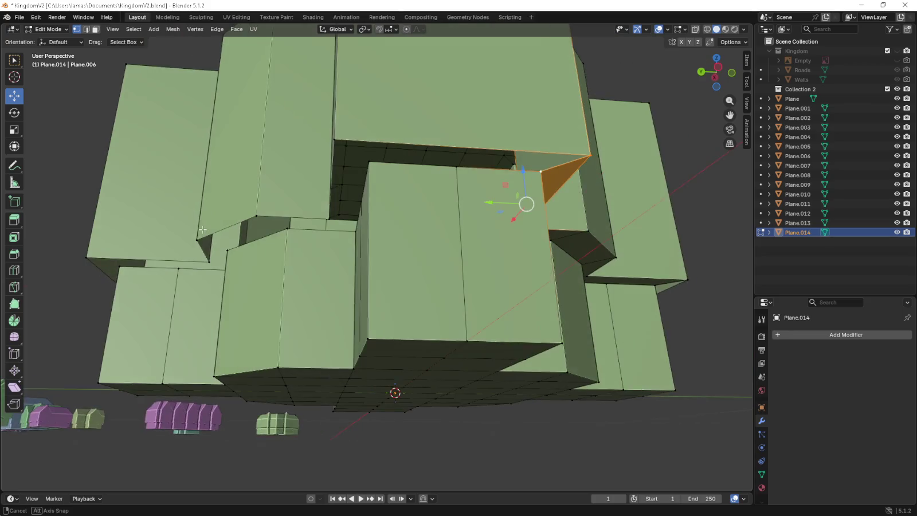
pyautogui.keyDown('shift'); pyautogui.click(335, 140); pyautogui.keyUp('shift')
pyautogui.keyDown('shift'); pyautogui.click(588, 155); pyautogui.keyUp('shift')
pyautogui.keyDown('shift'); pyautogui.click(589, 155); pyautogui.keyUp('shift')
pyautogui.keyDown('shift'); pyautogui.click(343, 141); pyautogui.keyUp('shift')
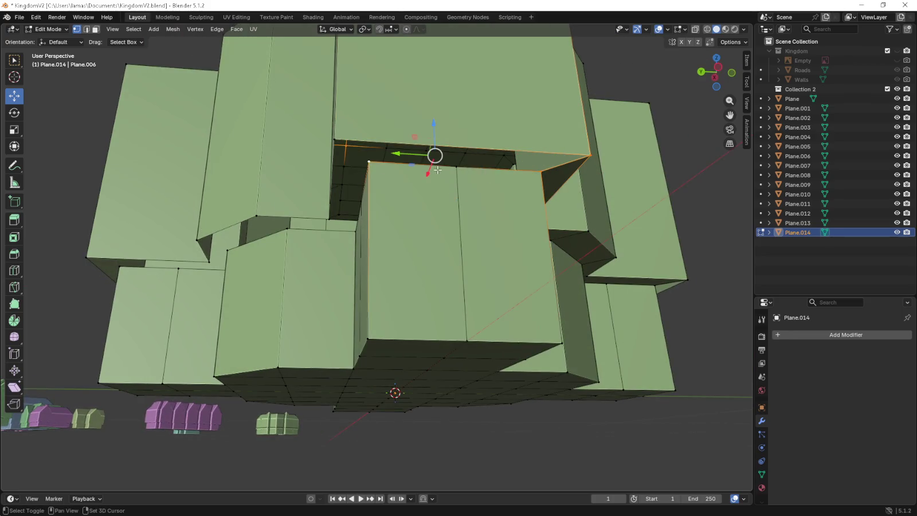
pyautogui.keyDown('shift'); pyautogui.click(531, 149); pyautogui.keyUp('shift')
pyautogui.keyDown('shift'); pyautogui.click(590, 155); pyautogui.keyUp('shift')
pyautogui.keyDown('shift'); pyautogui.click(542, 171); pyautogui.keyUp('shift')
pyautogui.keyDown('shift'); pyautogui.click(369, 162); pyautogui.keyUp('shift')
# Select the corners of the small and left ledge strips from below and fill the gap.
pyautogui.moveTo(380, 173); pyautogui.dragTo(434, 229, button='middle')
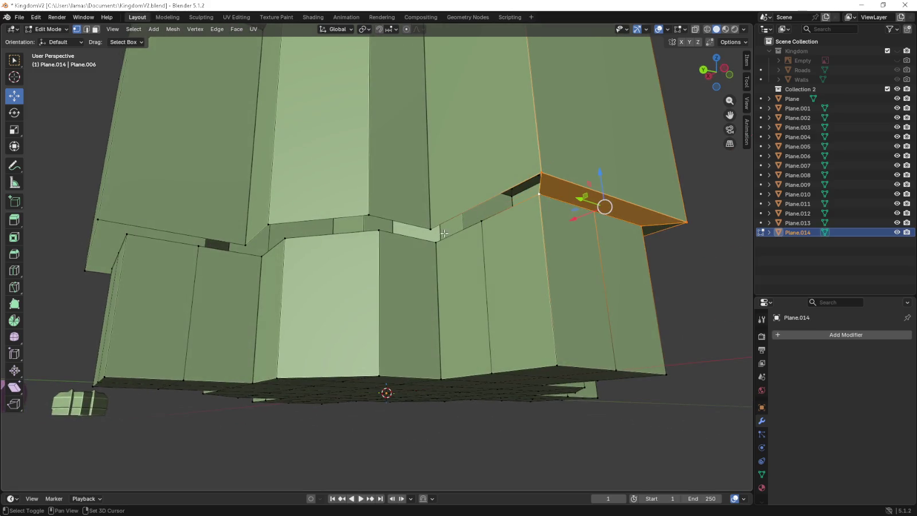
pyautogui.keyDown('shift'); pyautogui.click(433, 229); pyautogui.keyUp('shift')
pyautogui.click(434, 229)
pyautogui.keyDown('shift'); pyautogui.click(436, 241); pyautogui.keyUp('shift')
pyautogui.keyDown('shift'); pyautogui.click(539, 194); pyautogui.keyUp('shift')
pyautogui.keyDown('shift'); pyautogui.click(542, 173); pyautogui.keyUp('shift')
pyautogui.click(429, 228)
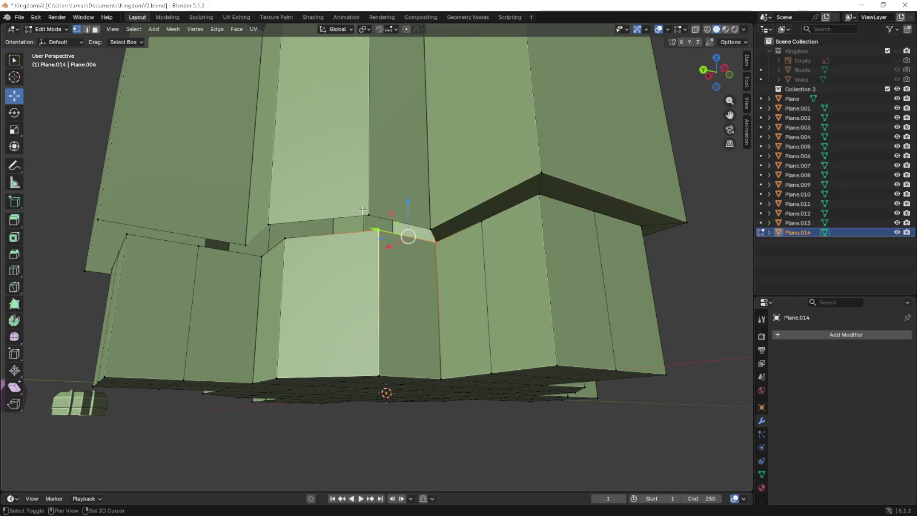
pyautogui.keyDown('shift'); pyautogui.click(376, 234); pyautogui.keyUp('shift')
pyautogui.click(370, 217)
pyautogui.keyDown('shift'); pyautogui.click(284, 237); pyautogui.keyUp('shift')
pyautogui.keyDown('shift'); pyautogui.click(269, 224); pyautogui.keyUp('shift')
pyautogui.keyDown('shift'); pyautogui.click(379, 230); pyautogui.keyUp('shift')
pyautogui.click(285, 238)
pyautogui.press('f')
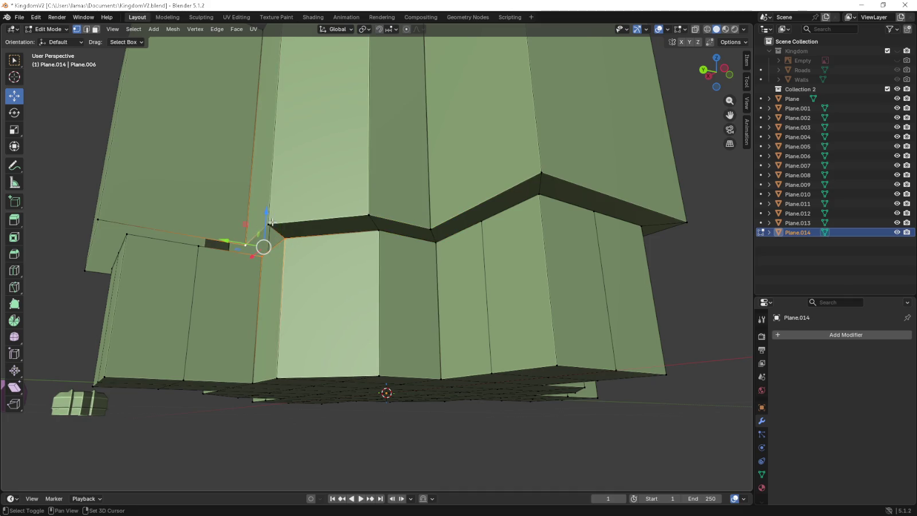
# Select the left strip's edge loop and small gap face, then inspect the filled gap.
pyautogui.keyDown('shift'); pyautogui.click(198, 246); pyautogui.keyUp('shift')
pyautogui.keyDown('alt'); pyautogui.keyDown('shift'); pyautogui.click(108, 220); pyautogui.keyUp('shift'); pyautogui.keyUp('alt')
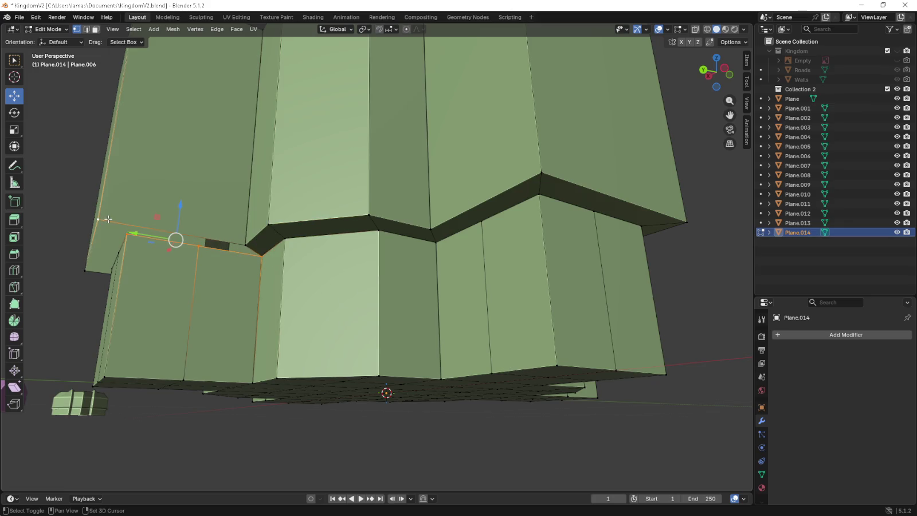
pyautogui.click(226, 244)
pyautogui.moveTo(238, 238)
pyautogui.mouseDown(button='middle')
pyautogui.moveTo(286, 231)
pyautogui.moveTo(309, 156)
pyautogui.mouseUp(button='middle')
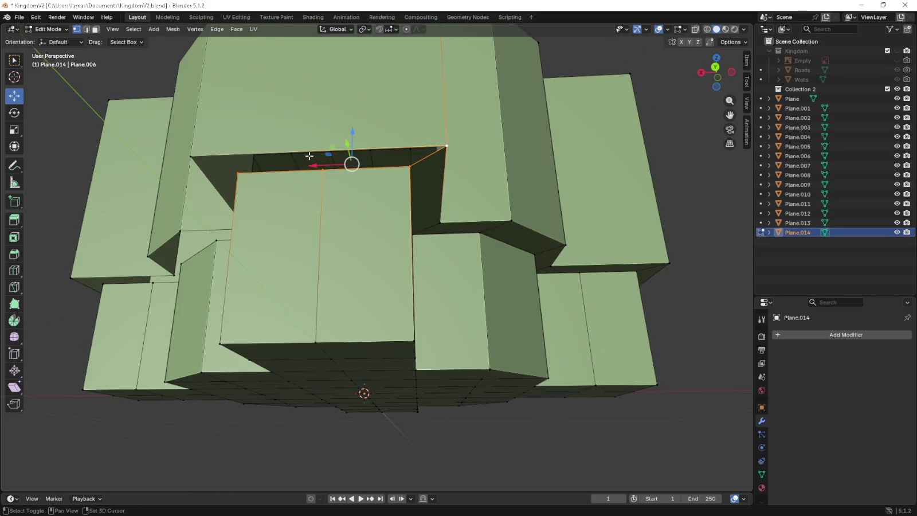
# Select the gap strip, narrow ledge strips, small corner face and long ledge strip.
pyautogui.keyDown('shift'); pyautogui.click(204, 158); pyautogui.keyUp('shift')
pyautogui.moveTo(203, 158); pyautogui.dragTo(390, 204, button='middle')
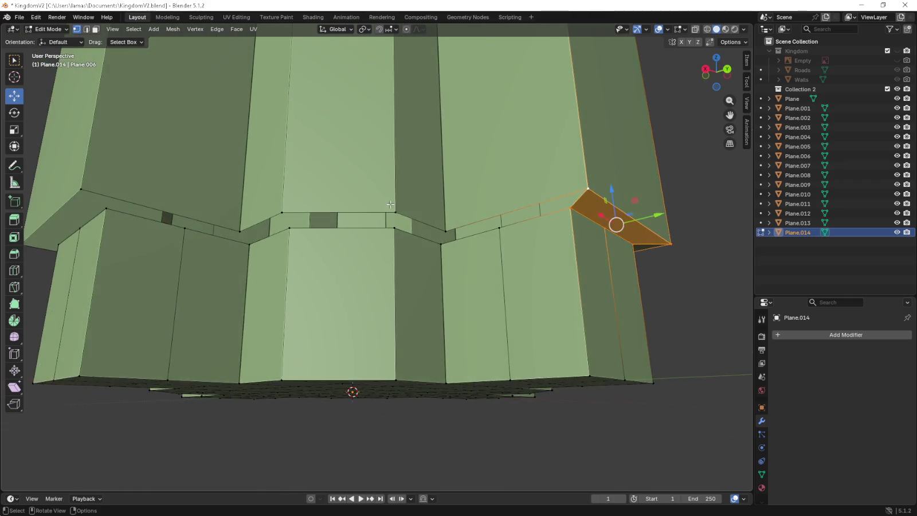
pyautogui.click(445, 236)
pyautogui.keyDown('shift'); pyautogui.click(479, 228); pyautogui.keyUp('shift')
pyautogui.keyDown('shift'); pyautogui.click(519, 218); pyautogui.keyUp('shift')
pyautogui.keyDown('shift'); pyautogui.click(553, 212); pyautogui.keyUp('shift')
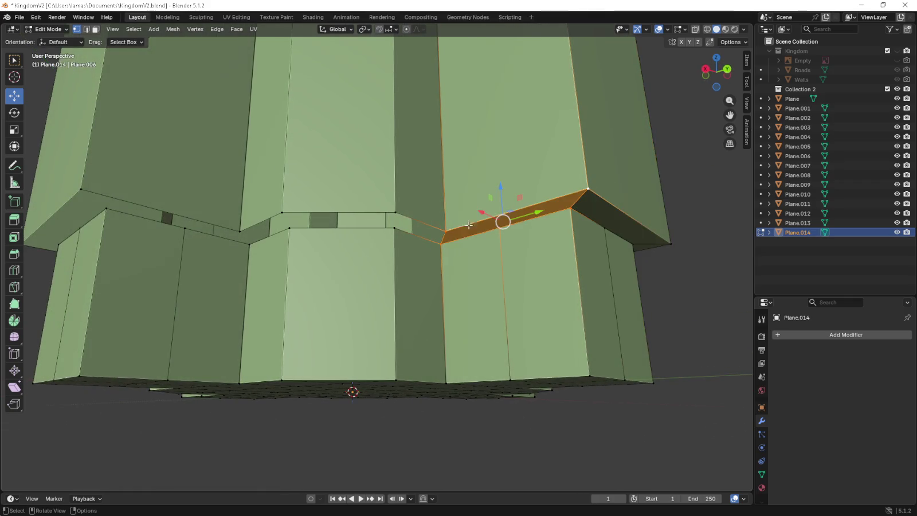
pyautogui.click(420, 229)
pyautogui.keyDown('shift'); pyautogui.click(340, 224); pyautogui.keyUp('shift')
pyautogui.click(284, 230)
pyautogui.click(304, 225)
# Select the ledge corner vertex and extend the selection over the left ledge face.
pyautogui.click(262, 231)
pyautogui.click(256, 231)
pyautogui.click(248, 244)
pyautogui.keyDown('shift'); pyautogui.click(185, 228); pyautogui.keyUp('shift')
pyautogui.keyDown('shift'); pyautogui.click(106, 208); pyautogui.keyUp('shift')
pyautogui.keyDown('shift'); pyautogui.click(81, 189); pyautogui.keyUp('shift')
pyautogui.keyDown('shift'); pyautogui.click(236, 229); pyautogui.keyUp('shift')
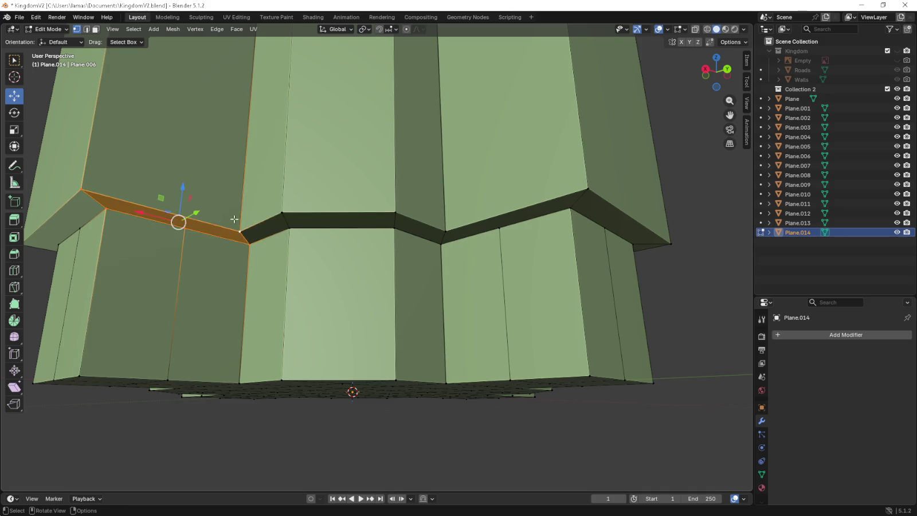
# Select vertices along the front block's top edge from a higher view.
pyautogui.moveTo(227, 219); pyautogui.dragTo(215, 167, button='middle')
pyautogui.click(224, 166)
pyautogui.keyDown('shift'); pyautogui.click(298, 170); pyautogui.keyUp('shift')
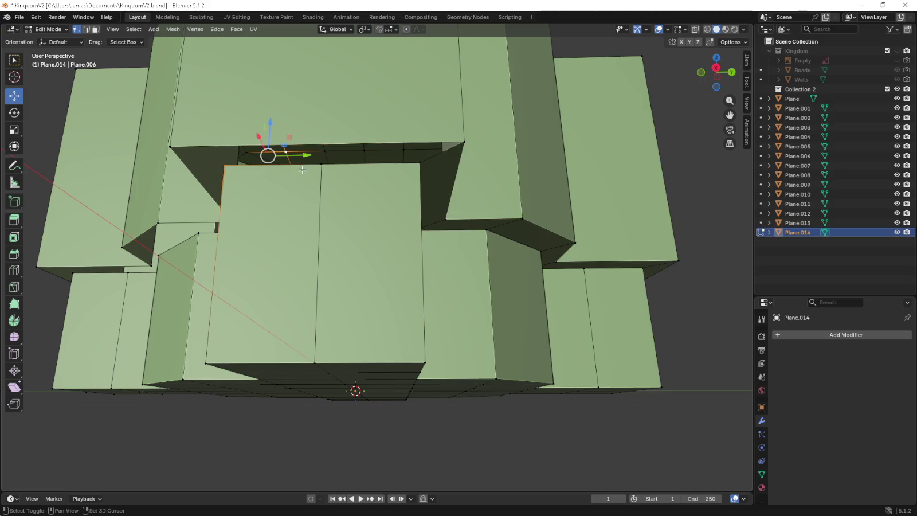
pyautogui.click(224, 166)
pyautogui.keyDown('shift'); pyautogui.click(420, 163); pyautogui.keyUp('shift')
pyautogui.keyDown('shift'); pyautogui.click(464, 141); pyautogui.keyUp('shift')
pyautogui.moveTo(173, 149); pyautogui.dragTo(401, 229, button='middle')
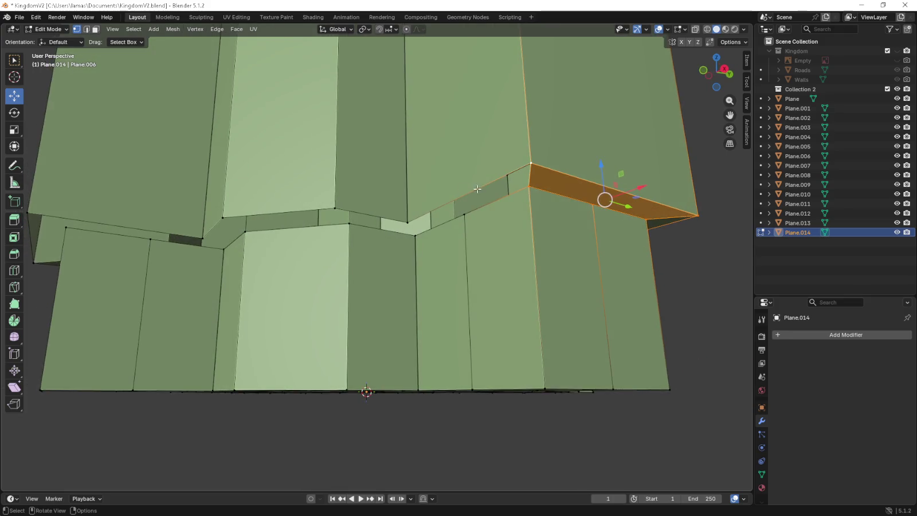
# Join ledge vertex pairs and shortest paths with J, including the left corner and lower-left edge.
pyautogui.click(529, 187)
pyautogui.keyDown('shift'); pyautogui.click(412, 234); pyautogui.keyUp('shift')
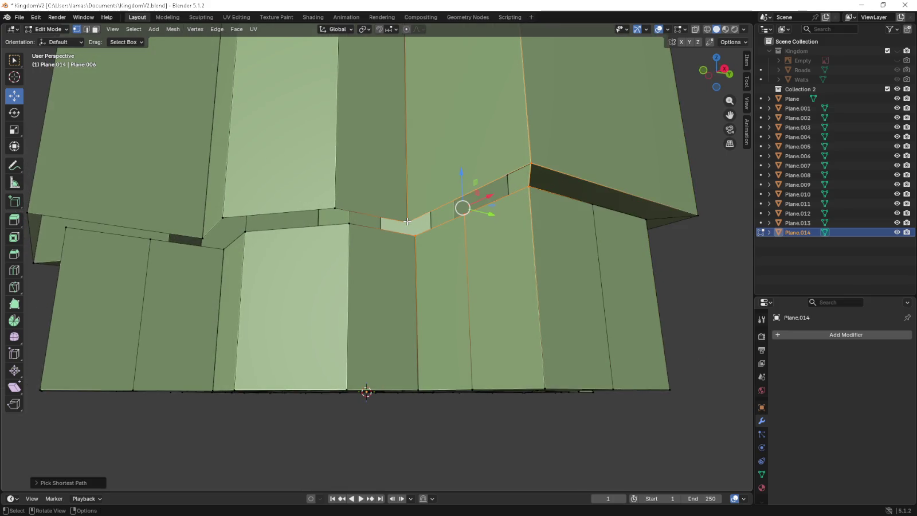
pyautogui.press('j')
pyautogui.click(414, 235)
pyautogui.keyDown('ctrl'); pyautogui.click(357, 227); pyautogui.keyUp('ctrl')
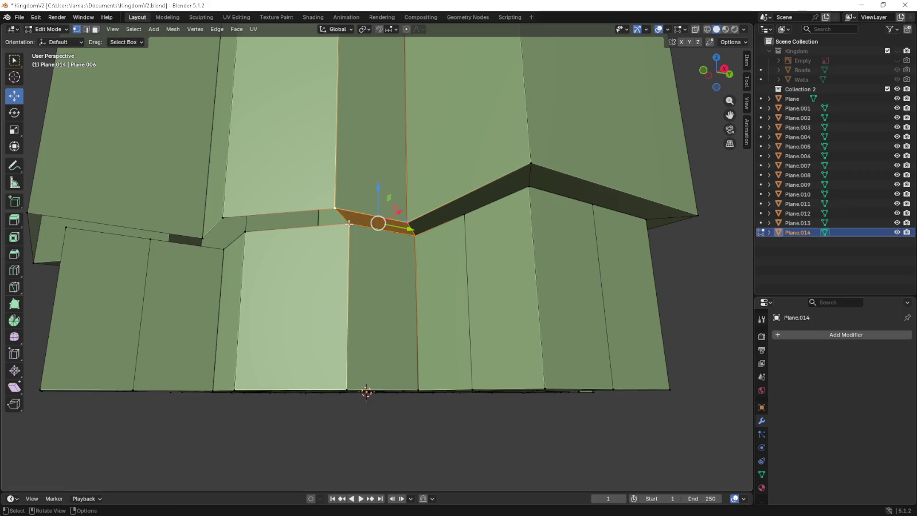
pyautogui.keyDown('ctrl'); pyautogui.click(232, 218); pyautogui.keyUp('ctrl')
pyautogui.press('j')
pyautogui.click(224, 219)
pyautogui.keyDown('ctrl'); pyautogui.click(217, 248); pyautogui.keyUp('ctrl')
pyautogui.press('j')
pyautogui.click(224, 247)
pyautogui.keyDown('ctrl'); pyautogui.click(66, 228); pyautogui.keyUp('ctrl')
pyautogui.press('j')
# Fill the corner triangle gap with a face, then view the cross from the top.
pyautogui.moveTo(43, 212); pyautogui.dragTo(405, 218, button='middle')
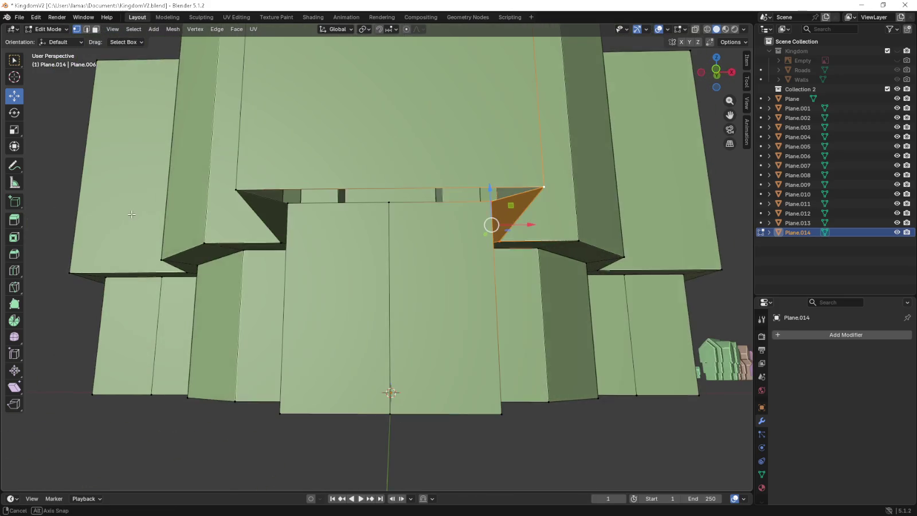
pyautogui.click(491, 200)
pyautogui.keyDown('ctrl'); pyautogui.click(543, 187); pyautogui.keyUp('ctrl')
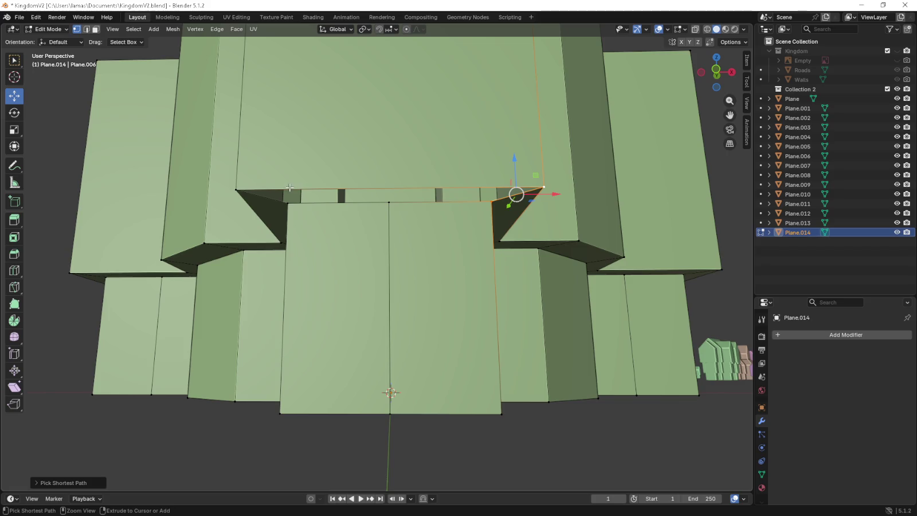
pyautogui.press('f')
pyautogui.moveTo(290, 203)
pyautogui.mouseDown(button='middle')
pyautogui.moveTo(324, 179)
pyautogui.moveTo(319, 132)
pyautogui.moveTo(331, 148)
pyautogui.mouseUp(button='middle')
pyautogui.press('KP_7')
pyautogui.press('KP_7')
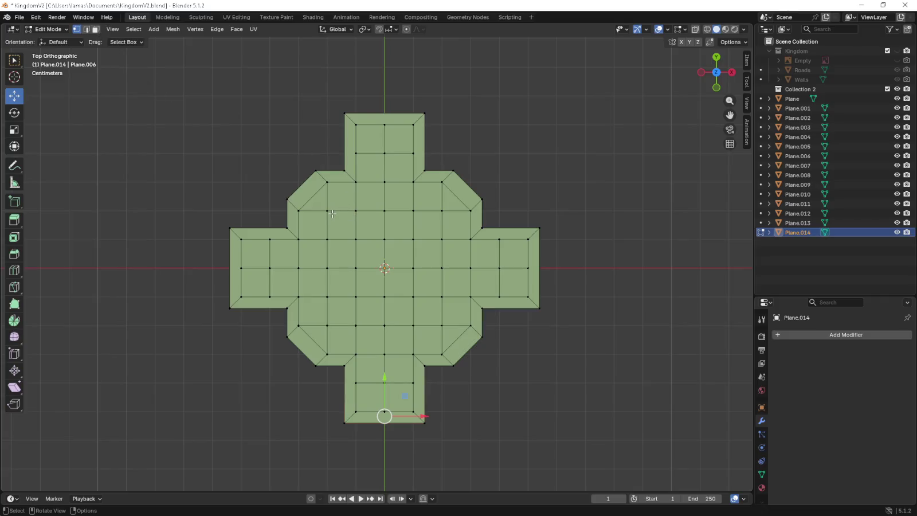
# Box-select the central 4x4 faces and extrude them about 0.31 m upward into a tower.
pyautogui.moveTo(319, 204); pyautogui.dragTo(346, 241)
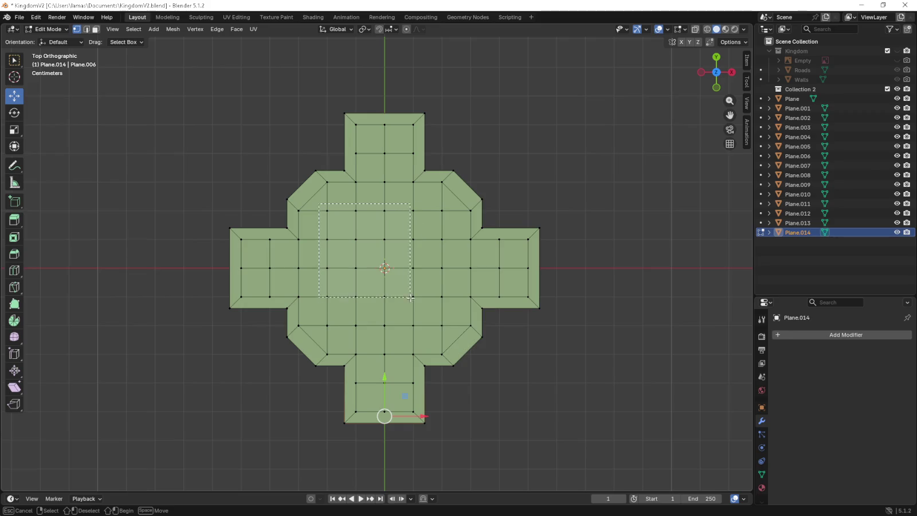
pyautogui.moveTo(450, 328); pyautogui.dragTo(450, 329)
pyautogui.press('KP_1')
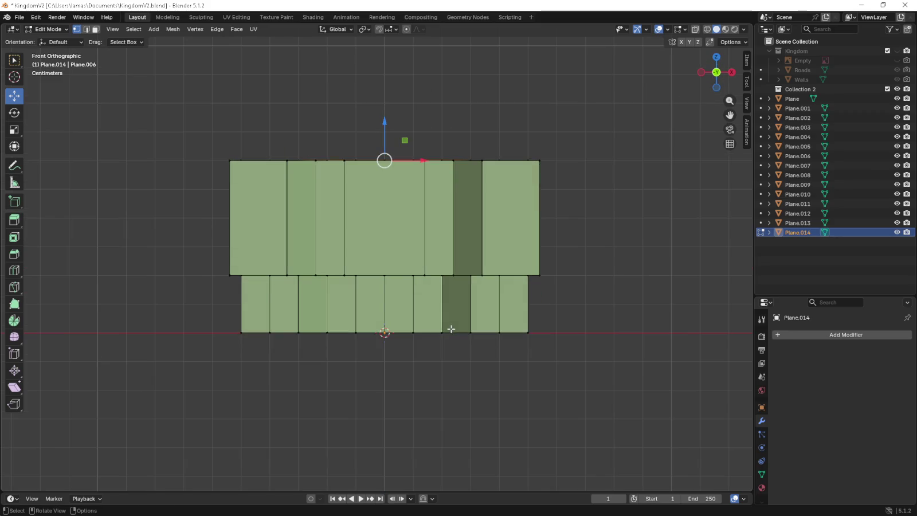
pyautogui.press('e')
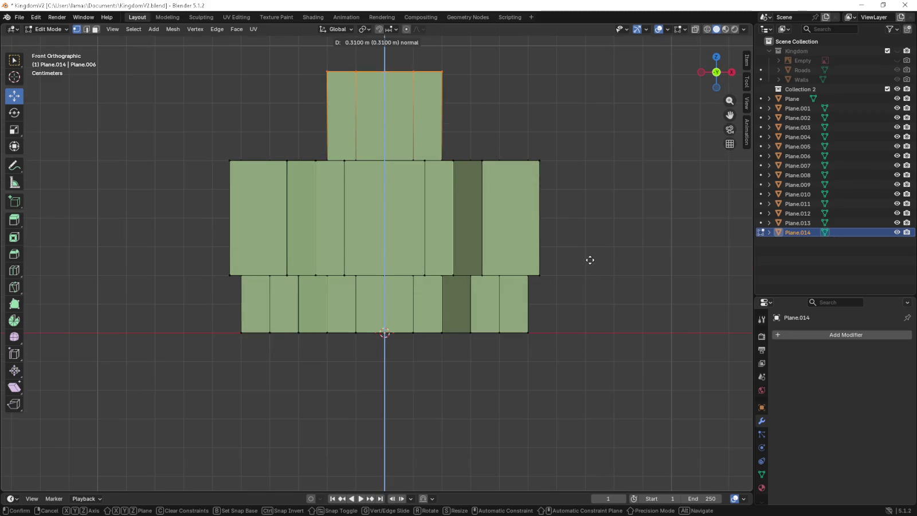
pyautogui.click(592, 262)
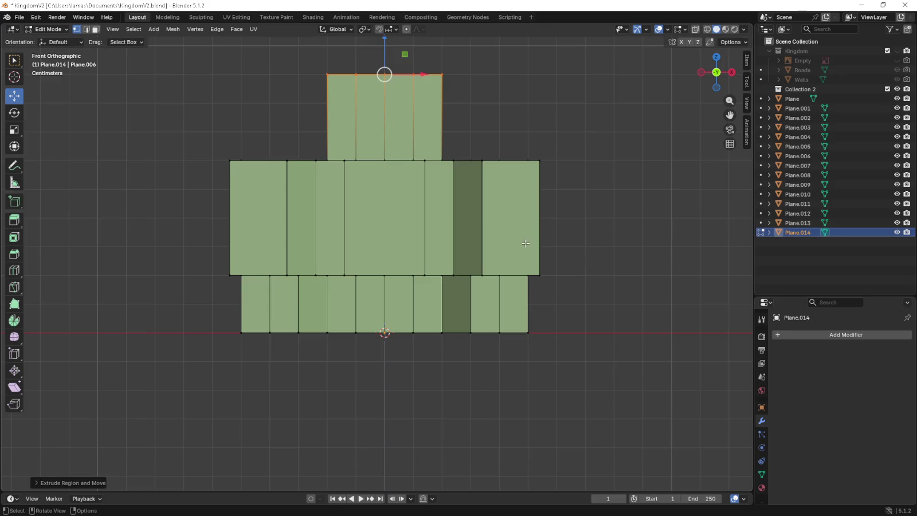
pyautogui.moveTo(591, 262); pyautogui.dragTo(531, 274, button='middle')
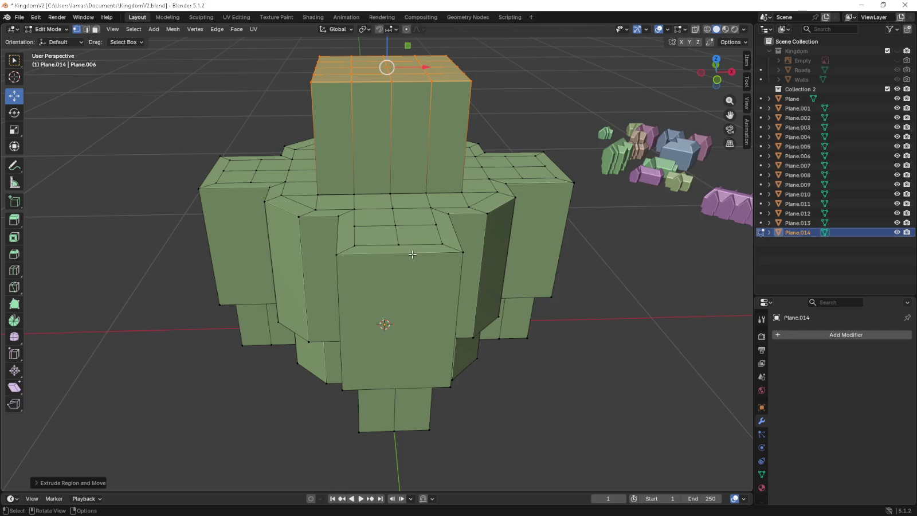
# Add two evenly spaced loop cuts to split the top tower into three rows.
pyautogui.press('KP_1')
pyautogui.hotkey('ctrl', 'r')
pyautogui.scroll(1, 439, 120)
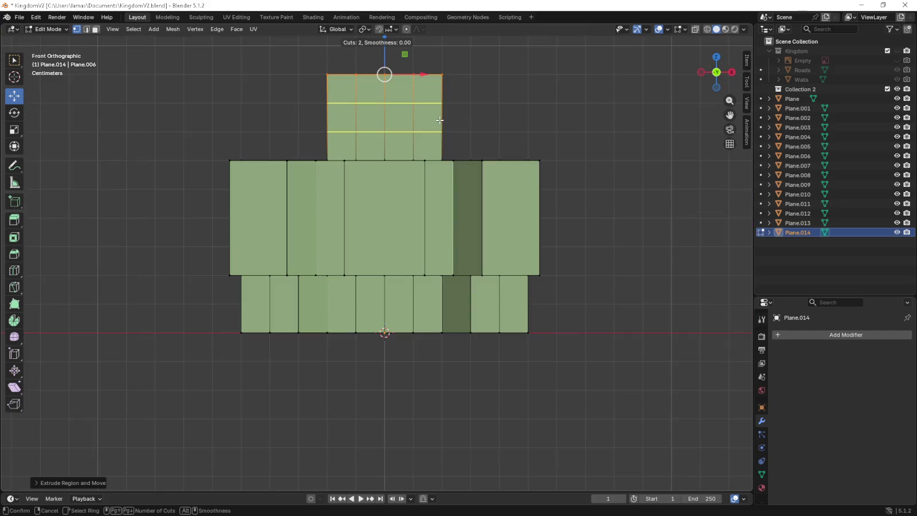
pyautogui.click(440, 120)
pyautogui.rightClick(485, 121)
pyautogui.moveTo(485, 121)
pyautogui.mouseDown(button='middle')
pyautogui.moveTo(422, 236)
pyautogui.moveTo(341, 230)
pyautogui.mouseUp(button='middle')
# Add one centred vertical edge loop to the front block.
pyautogui.hotkey('ctrl', 'r')
pyautogui.click(374, 232)
pyautogui.rightClick(374, 233)
pyautogui.hotkey('ctrl', 'r')
# Raise thin vertical edges upward from the outer corner vertices in front view.
pyautogui.moveTo(257, 223)
pyautogui.mouseDown(button='middle')
pyautogui.moveTo(293, 225)
pyautogui.moveTo(560, 156)
pyautogui.mouseUp(button='middle')
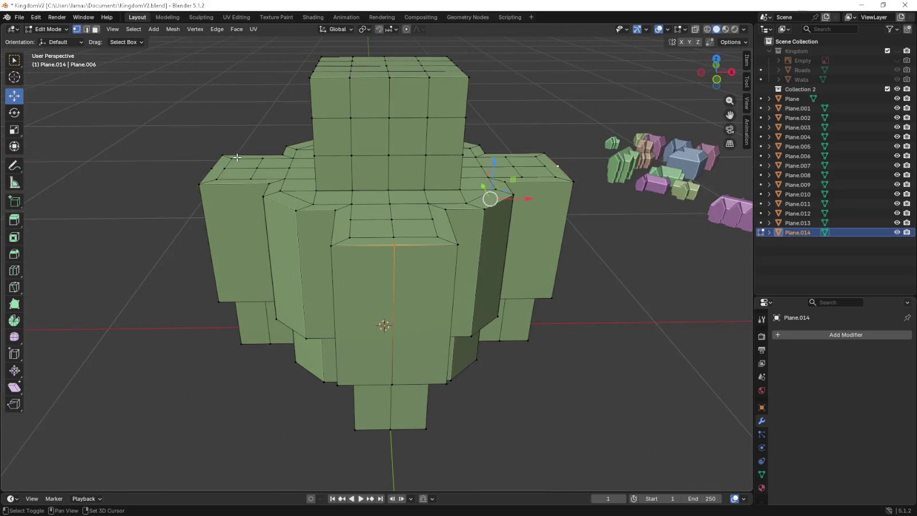
pyautogui.moveTo(216, 159); pyautogui.dragTo(509, 163, button='middle')
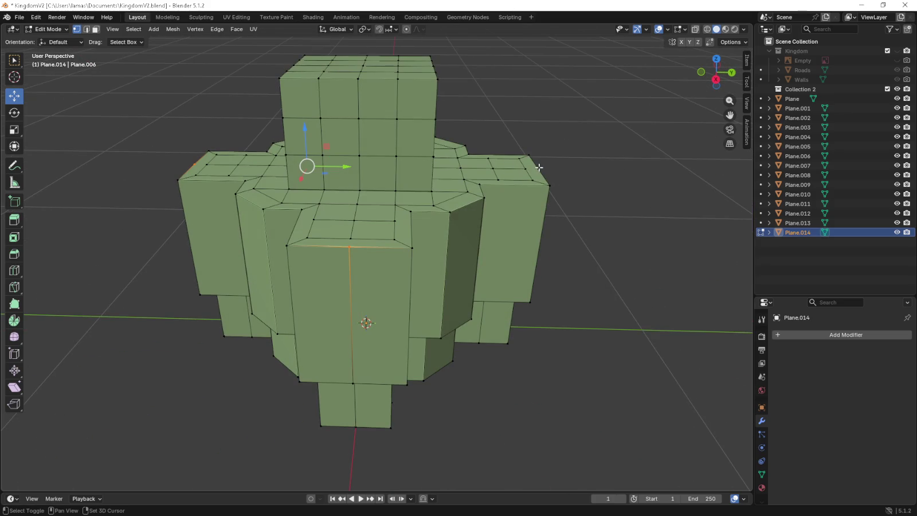
pyautogui.press('KP_1')
pyautogui.press('g')
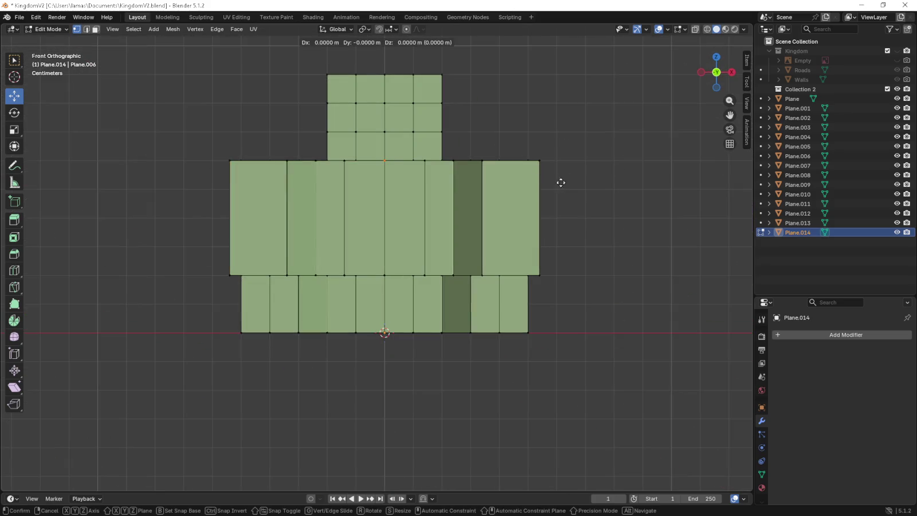
pyautogui.click(561, 130)
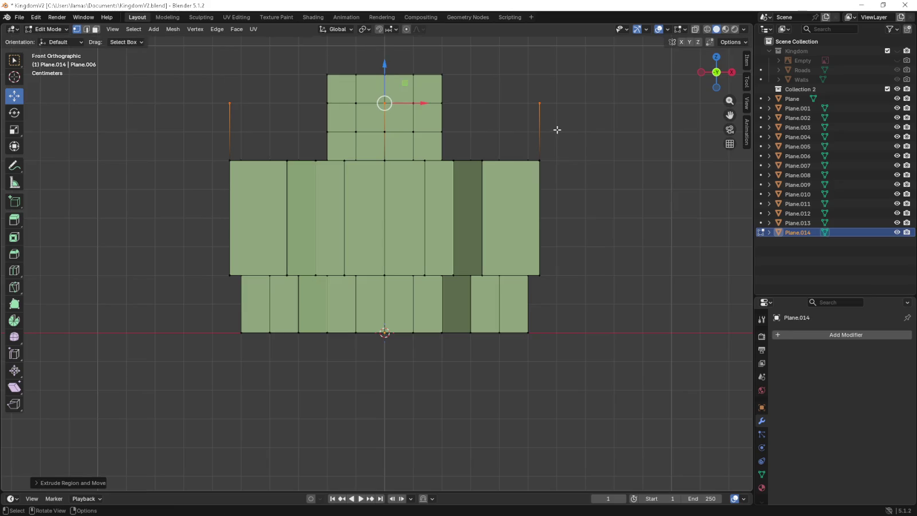
pyautogui.moveTo(427, 117)
pyautogui.mouseDown(button='middle')
pyautogui.moveTo(453, 152)
pyautogui.moveTo(268, 245)
pyautogui.mouseUp(button='middle')
# Fill a triangle between the front pillar's top corner vertices.
pyautogui.keyDown('shift'); pyautogui.click(267, 245); pyautogui.keyUp('shift')
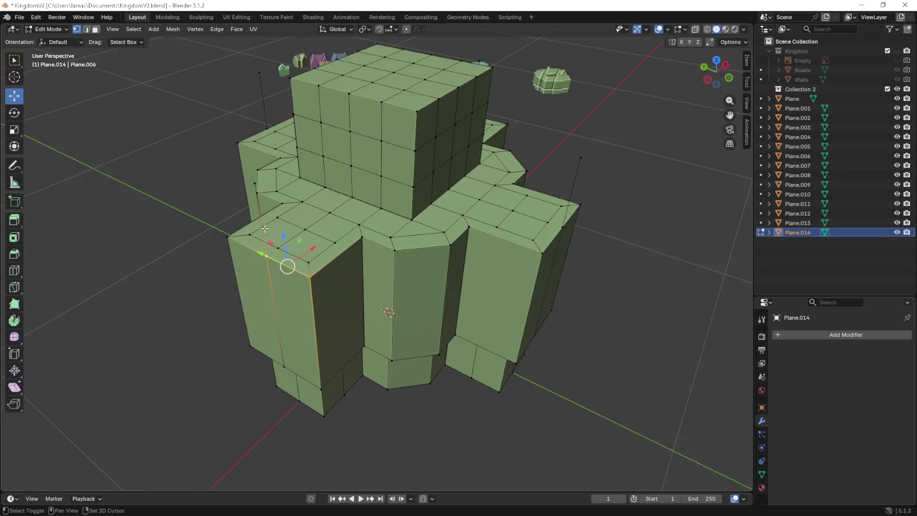
pyautogui.moveTo(256, 185)
pyautogui.mouseDown(button='middle')
pyautogui.moveTo(469, 165)
pyautogui.moveTo(326, 182)
pyautogui.mouseUp(button='middle')
pyautogui.keyDown('shift'); pyautogui.click(469, 165); pyautogui.keyUp('shift')
pyautogui.hotkey('ctrl', 'z')
pyautogui.keyDown('shift'); pyautogui.click(328, 183); pyautogui.keyUp('shift')
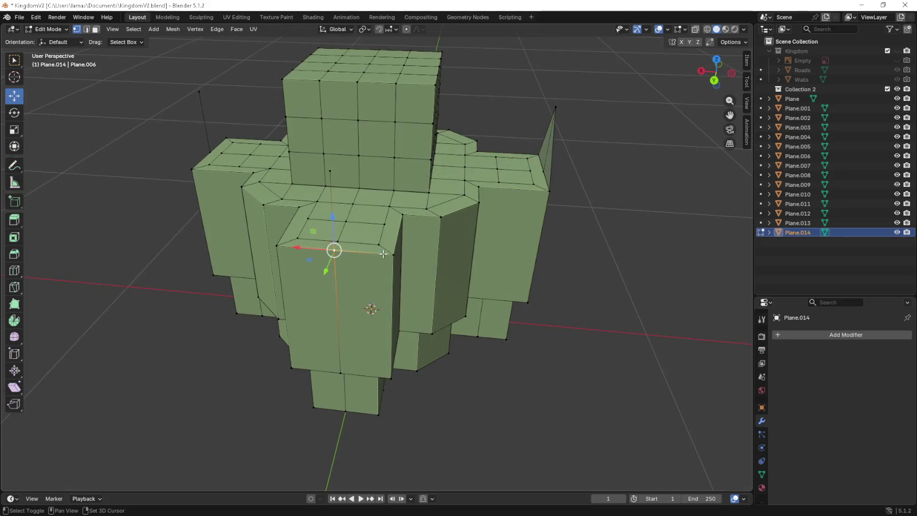
pyautogui.keyDown('shift'); pyautogui.click(330, 187); pyautogui.keyUp('shift')
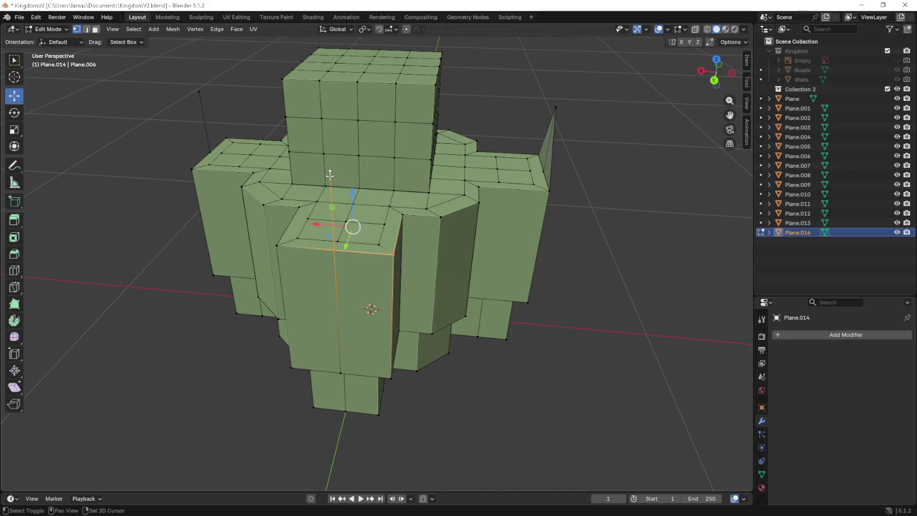
pyautogui.press('f')
# Select the pillar corner, peak triangle vertices and front spike tip.
pyautogui.moveTo(344, 195); pyautogui.dragTo(390, 258, button='middle')
pyautogui.click(380, 239)
pyautogui.keyDown('shift'); pyautogui.click(427, 232); pyautogui.keyUp('shift')
pyautogui.keyDown('shift'); pyautogui.click(440, 150); pyautogui.keyUp('shift')
pyautogui.moveTo(440, 150); pyautogui.dragTo(235, 244, button='middle')
pyautogui.keyDown('shift'); pyautogui.click(259, 242); pyautogui.keyUp('shift')
pyautogui.click(221, 225)
pyautogui.keyDown('shift'); pyautogui.click(260, 242); pyautogui.keyUp('shift')
pyautogui.keyDown('shift'); pyautogui.click(208, 149); pyautogui.keyUp('shift')
pyautogui.moveTo(209, 151); pyautogui.dragTo(279, 170, button='middle')
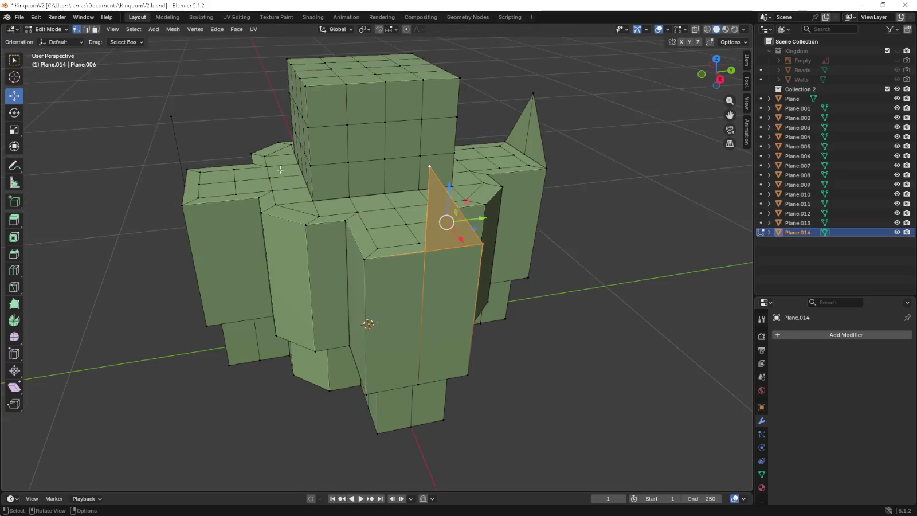
# Try selecting the front-left corner vertices, then undo back to the spike triangle selection.
pyautogui.click(361, 258)
pyautogui.keyDown('shift'); pyautogui.click(429, 231); pyautogui.keyUp('shift')
pyautogui.moveTo(430, 165); pyautogui.dragTo(269, 223, button='middle')
pyautogui.click(247, 241)
pyautogui.keyDown('shift'); pyautogui.click(292, 261); pyautogui.keyUp('shift')
pyautogui.hotkey('ctrl', 'z')
pyautogui.hotkey('ctrl', 'z')
pyautogui.moveTo(235, 161); pyautogui.dragTo(460, 239, button='middle')
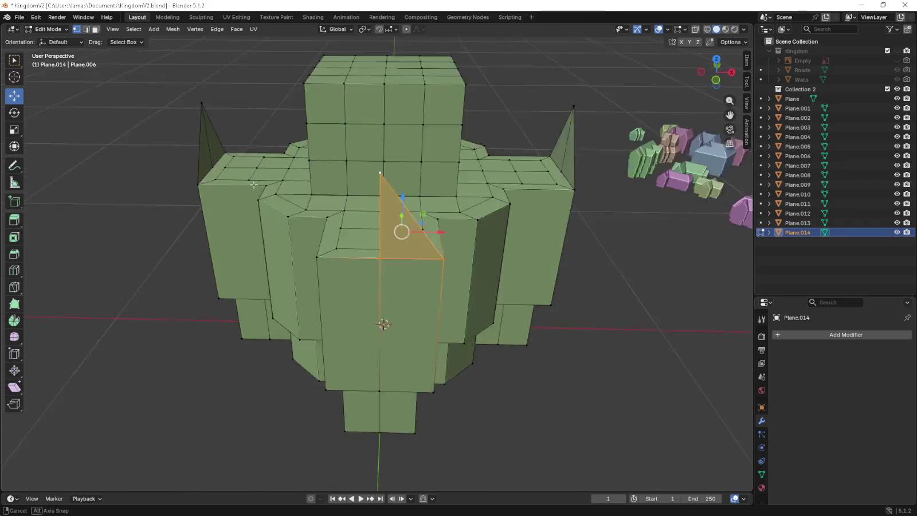
pyautogui.hotkey('ctrl', 'shift', 'z')
pyautogui.hotkey('ctrl', 'shift', 'z')
pyautogui.hotkey('ctrl', 'z')
pyautogui.hotkey('ctrl', 'z')
pyautogui.moveTo(373, 202); pyautogui.dragTo(390, 210, button='middle')
# Select the spike tip together with the adjoining tower corner vertices.
pyautogui.click(530, 195)
pyautogui.moveTo(530, 195); pyautogui.dragTo(539, 180, button='middle')
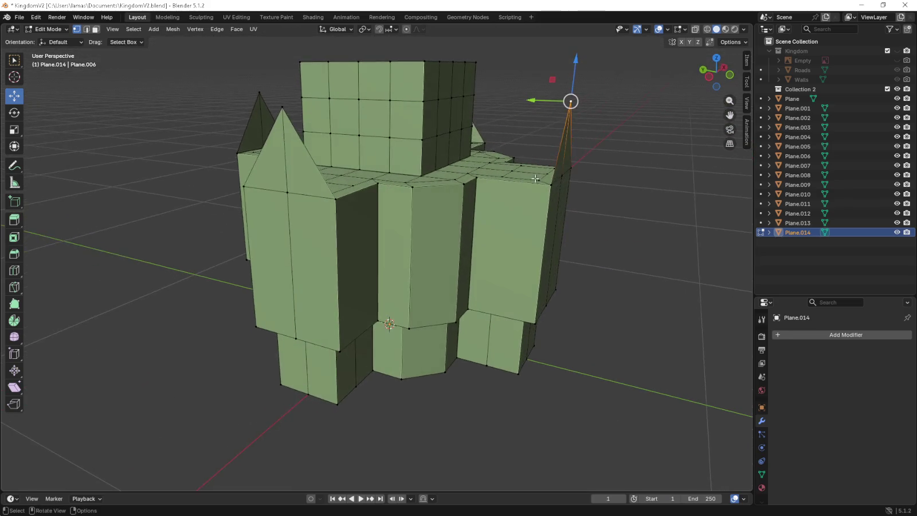
pyautogui.keyDown('shift'); pyautogui.click(455, 99); pyautogui.keyUp('shift')
pyautogui.click(359, 99)
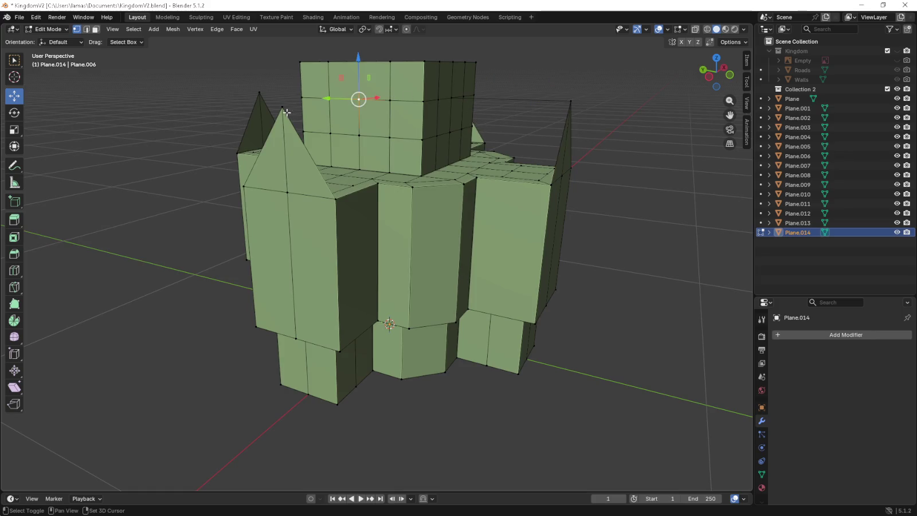
pyautogui.moveTo(323, 98)
pyautogui.mouseDown(button='middle')
pyautogui.moveTo(319, 119)
pyautogui.moveTo(312, 107)
pyautogui.mouseUp(button='middle')
pyautogui.click(208, 102)
pyautogui.keyDown('shift'); pyautogui.click(320, 100); pyautogui.keyUp('shift')
pyautogui.click(312, 106)
pyautogui.keyDown('shift'); pyautogui.click(203, 117); pyautogui.keyUp('shift')
pyautogui.moveTo(231, 121); pyautogui.dragTo(282, 156, button='middle')
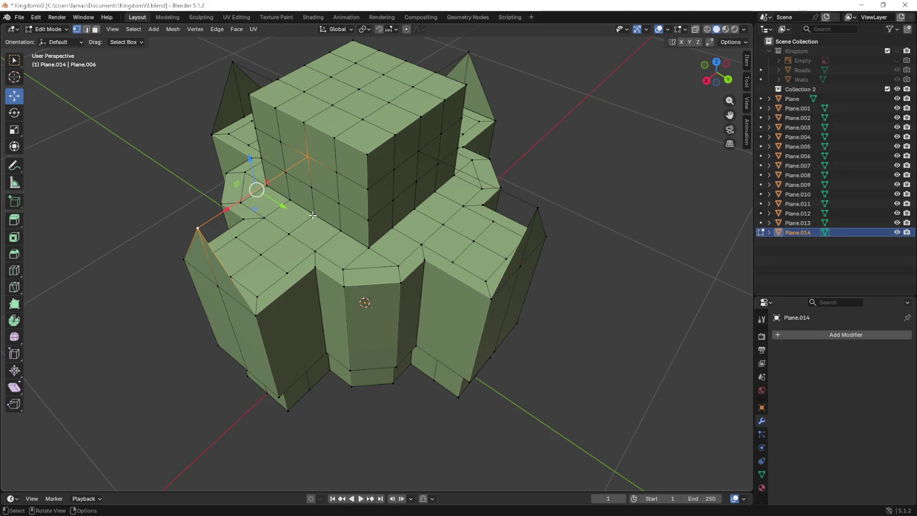
# Fill a four-vertex face linking a corner, upper tower vertex and left spike tip.
pyautogui.click(315, 265)
pyautogui.keyDown('shift'); pyautogui.click(308, 159); pyautogui.keyUp('shift')
pyautogui.keyDown('shift'); pyautogui.click(210, 243); pyautogui.keyUp('shift')
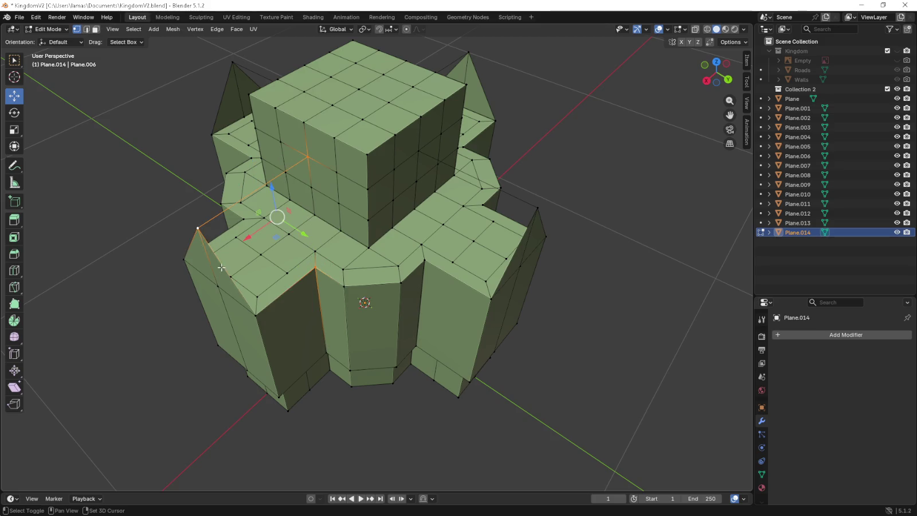
pyautogui.keyDown('shift'); pyautogui.click(250, 309); pyautogui.keyUp('shift')
pyautogui.press('f')
# Fill a face on the side of the tower.
pyautogui.click(317, 161)
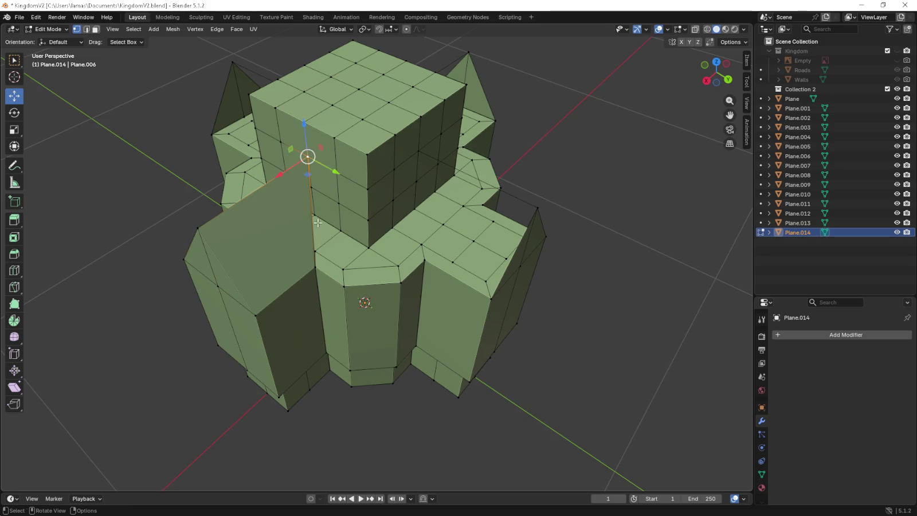
pyautogui.keyDown('shift'); pyautogui.click(315, 251); pyautogui.keyUp('shift')
pyautogui.keyDown('shift'); pyautogui.click(343, 268); pyautogui.keyUp('shift')
pyautogui.keyDown('shift'); pyautogui.click(339, 175); pyautogui.keyUp('shift')
pyautogui.press('f')
# Fill a face from a lower pillar edge up to two upper vertices.
pyautogui.moveTo(339, 175); pyautogui.dragTo(344, 253, button='middle')
pyautogui.click(337, 251)
pyautogui.keyDown('shift'); pyautogui.click(388, 241); pyautogui.keyUp('shift')
pyautogui.keyDown('shift'); pyautogui.click(362, 150); pyautogui.keyUp('shift')
pyautogui.keyDown('shift'); pyautogui.click(336, 174); pyautogui.keyUp('shift')
pyautogui.press('f')
# Fill a gable triangle and an adjacent face between spike and tower vertices.
pyautogui.moveTo(376, 172); pyautogui.dragTo(292, 207, button='middle')
pyautogui.keyDown('shift'); pyautogui.click(292, 208); pyautogui.keyUp('shift')
pyautogui.keyDown('shift'); pyautogui.click(338, 120); pyautogui.keyUp('shift')
pyautogui.press('f')
pyautogui.moveTo(338, 122); pyautogui.dragTo(374, 223, button='middle')
pyautogui.keyDown('shift'); pyautogui.click(363, 130); pyautogui.keyUp('shift')
pyautogui.keyDown('shift'); pyautogui.click(472, 171); pyautogui.keyUp('shift')
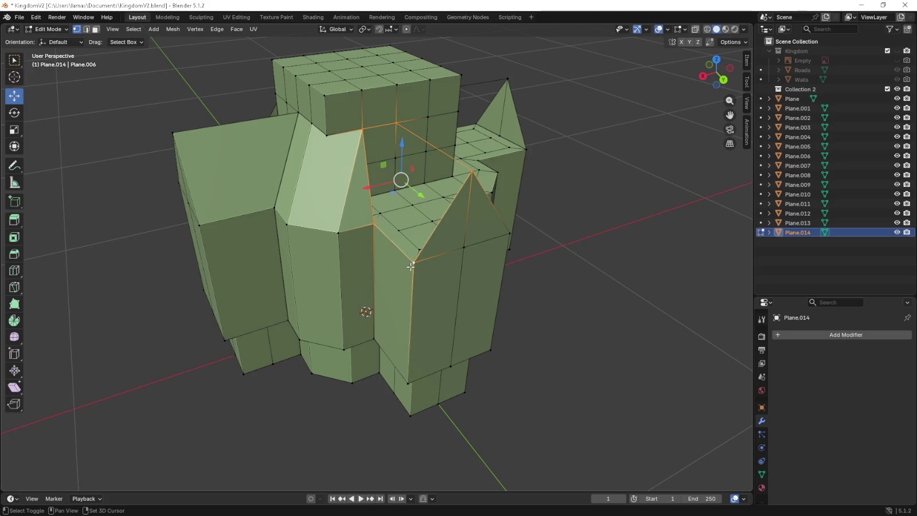
pyautogui.press('f')
# Fill the last face joining the left spike tip to the tower.
pyautogui.moveTo(429, 228); pyautogui.dragTo(353, 218, button='middle')
pyautogui.click(228, 142)
pyautogui.moveTo(329, 115)
pyautogui.mouseDown(button='middle')
pyautogui.moveTo(391, 158)
pyautogui.moveTo(348, 161)
pyautogui.mouseUp(button='middle')
pyautogui.keyDown('shift'); pyautogui.click(387, 153); pyautogui.keyUp('shift')
pyautogui.keyDown('shift'); pyautogui.click(369, 304); pyautogui.keyUp('shift')
pyautogui.press('f')
pyautogui.moveTo(379, 272)
pyautogui.mouseDown(button='middle')
pyautogui.moveTo(333, 217)
pyautogui.moveTo(368, 253)
pyautogui.moveTo(395, 227)
pyautogui.moveTo(422, 220)
pyautogui.mouseUp(button='middle')
# Undo the stray face fills around the front-left peak.
pyautogui.click(422, 220)
pyautogui.press('ctrl+KP_Add')
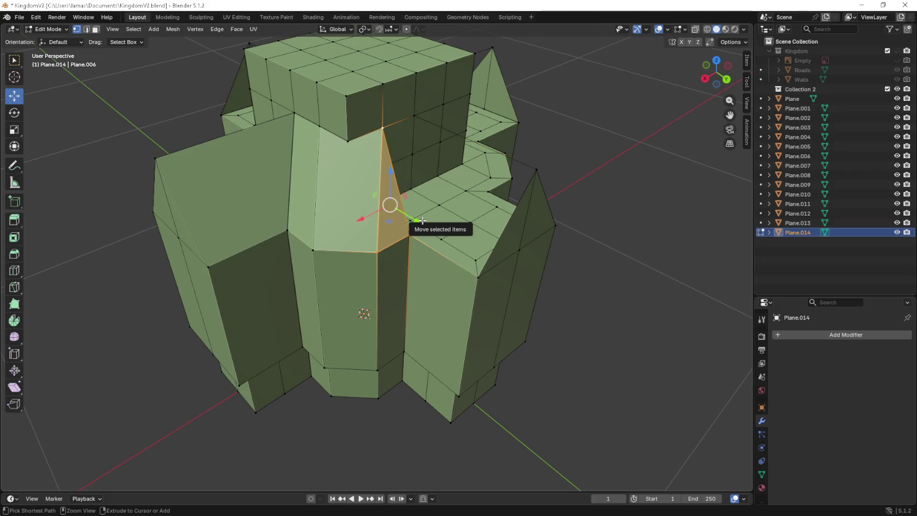
pyautogui.hotkey('ctrl', 'z')
pyautogui.hotkey('ctrl', 'z')
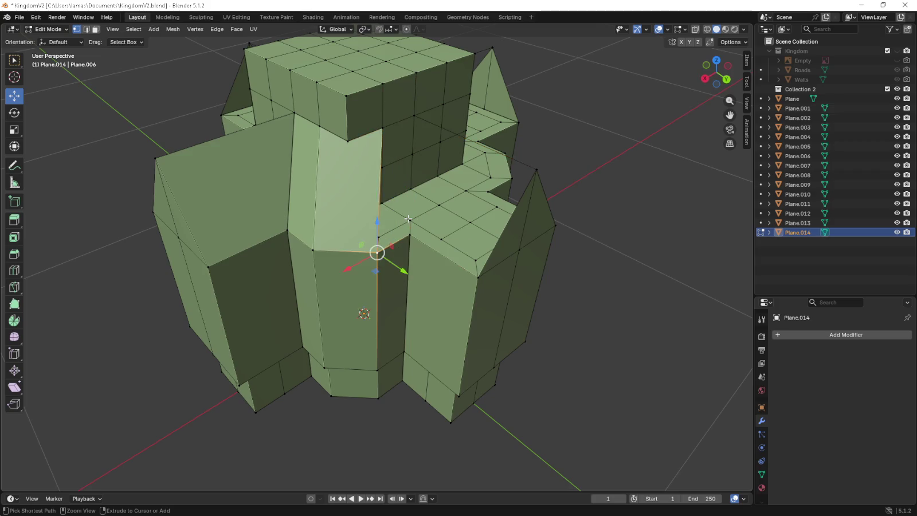
pyautogui.hotkey('ctrl', 'z')
pyautogui.hotkey('ctrl', 'z')
pyautogui.hotkey('ctrl', 'z')
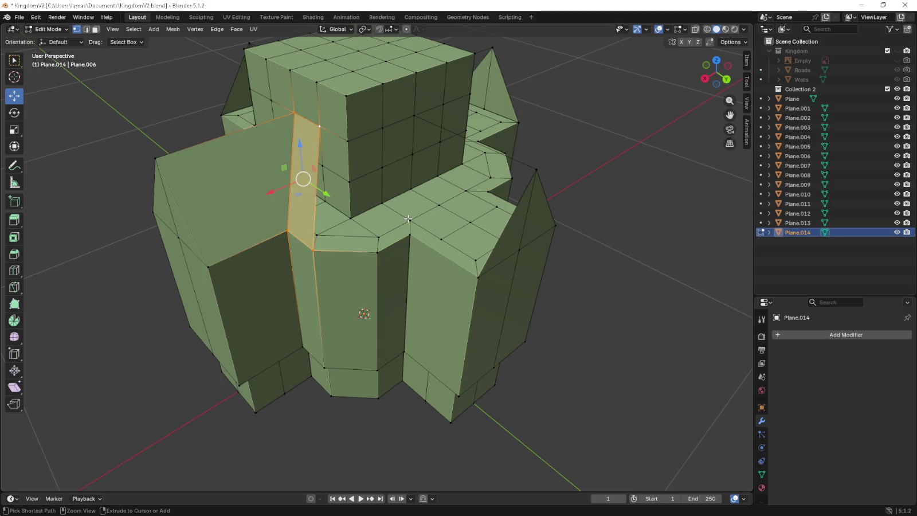
pyautogui.hotkey('ctrl', 'z')
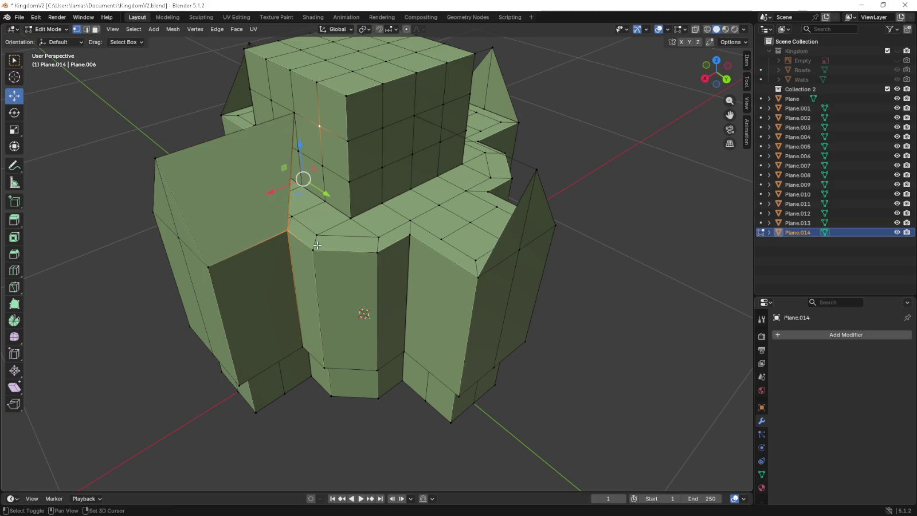
# Try a triangle fill from a vertex and edge, undoing and redoing it.
pyautogui.keyDown('shift'); pyautogui.click(317, 245); pyautogui.keyUp('shift')
pyautogui.press('f')
pyautogui.hotkey('ctrl', 'z')
pyautogui.moveTo(290, 222); pyautogui.dragTo(307, 203, button='middle')
pyautogui.hotkey('ctrl', 'z')
# Select corners of the tower wall face beside the gap from several angles.
pyautogui.hotkey('ctrl', 'z')
pyautogui.hotkey('ctrl', 'z')
pyautogui.hotkey('ctrl', 'z')
pyautogui.hotkey('ctrl', 'shift', 'z')
pyautogui.hotkey('ctrl', 'shift', 'z')
pyautogui.hotkey('ctrl', 'shift', 'z')
pyautogui.hotkey('ctrl', 'shift', 'z')
pyautogui.moveTo(390, 137)
pyautogui.mouseDown(button='middle')
pyautogui.moveTo(372, 149)
pyautogui.moveTo(386, 201)
pyautogui.mouseUp(button='middle')
pyautogui.click(317, 212)
pyautogui.keyDown('shift'); pyautogui.click(343, 210); pyautogui.keyUp('shift')
pyautogui.keyDown('shift'); pyautogui.click(344, 105); pyautogui.keyUp('shift')
pyautogui.keyDown('shift'); pyautogui.click(303, 109); pyautogui.keyUp('shift')
pyautogui.hotkey('ctrl', 'z')
pyautogui.hotkey('ctrl', 'z')
pyautogui.hotkey('ctrl', 'z')
pyautogui.hotkey('ctrl', 'z')
pyautogui.hotkey('ctrl', 'z')
pyautogui.hotkey('ctrl', 'z')
pyautogui.keyDown('shift'); pyautogui.click(378, 204); pyautogui.keyUp('shift')
pyautogui.keyDown('shift'); pyautogui.click(425, 232); pyautogui.keyUp('shift')
pyautogui.keyDown('shift'); pyautogui.click(467, 177); pyautogui.keyUp('shift')
pyautogui.moveTo(467, 176)
pyautogui.mouseDown(button='middle')
pyautogui.moveTo(454, 149)
pyautogui.moveTo(443, 172)
pyautogui.mouseUp(button='middle')
pyautogui.moveTo(400, 139); pyautogui.dragTo(370, 149, button='middle')
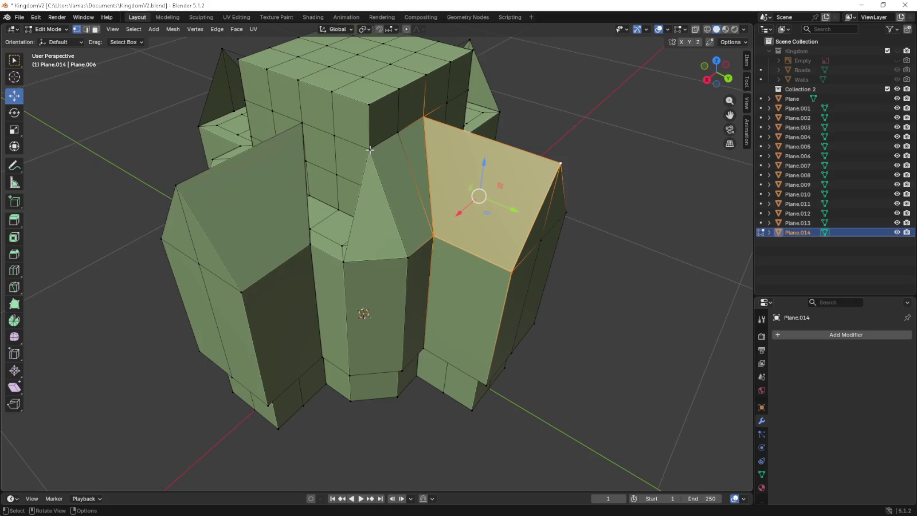
# Pick the corner vertices of the gap and a triangle against the tower.
pyautogui.click(316, 240)
pyautogui.keyDown('shift'); pyautogui.click(343, 262); pyautogui.keyUp('shift')
pyautogui.keyDown('shift'); pyautogui.click(334, 135); pyautogui.keyUp('shift')
pyautogui.keyDown('shift'); pyautogui.click(361, 147); pyautogui.keyUp('shift')
pyautogui.click(334, 135)
pyautogui.keyDown('shift'); pyautogui.click(302, 123); pyautogui.keyUp('shift')
pyautogui.keyDown('shift'); pyautogui.click(311, 244); pyautogui.keyUp('shift')
pyautogui.moveTo(310, 244)
pyautogui.mouseDown(button='middle')
pyautogui.moveTo(321, 217)
pyautogui.moveTo(348, 269)
pyautogui.mouseUp(button='middle')
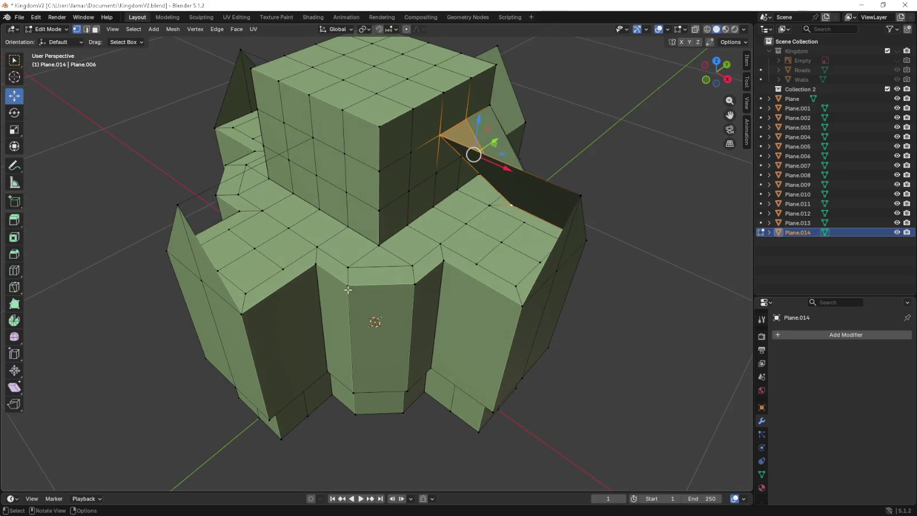
pyautogui.click(348, 285)
pyautogui.keyDown('shift'); pyautogui.click(411, 284); pyautogui.keyUp('shift')
pyautogui.keyDown('shift'); pyautogui.click(379, 168); pyautogui.keyUp('shift')
pyautogui.moveTo(379, 168); pyautogui.dragTo(344, 258, button='middle')
# Fill the quad gap between the tower wall and the triangle.
pyautogui.click(366, 282)
pyautogui.keyDown('shift'); pyautogui.click(403, 264); pyautogui.keyUp('shift')
pyautogui.keyDown('shift'); pyautogui.click(382, 152); pyautogui.keyUp('shift')
pyautogui.keyDown('shift'); pyautogui.click(343, 167); pyautogui.keyUp('shift')
pyautogui.moveTo(343, 166); pyautogui.dragTo(358, 270, button='middle')
pyautogui.click(342, 263)
pyautogui.keyDown('shift'); pyautogui.click(380, 281); pyautogui.keyUp('shift')
pyautogui.keyDown('shift'); pyautogui.click(402, 165); pyautogui.keyUp('shift')
pyautogui.keyDown('shift'); pyautogui.click(363, 150); pyautogui.keyUp('shift')
pyautogui.press('f')
# Close the next four-cornered gap below the top vertices with a quad face.
pyautogui.click(362, 150)
pyautogui.keyDown('shift'); pyautogui.click(326, 140); pyautogui.keyUp('shift')
pyautogui.moveTo(325, 140); pyautogui.dragTo(367, 172, button='middle')
pyautogui.click(398, 137)
pyautogui.keyDown('shift'); pyautogui.click(429, 126); pyautogui.keyUp('shift')
pyautogui.keyDown('shift'); pyautogui.click(423, 250); pyautogui.keyUp('shift')
pyautogui.click(424, 250)
pyautogui.keyDown('shift'); pyautogui.click(430, 127); pyautogui.keyUp('shift')
pyautogui.keyDown('shift'); pyautogui.click(559, 186); pyautogui.keyUp('shift')
pyautogui.keyDown('shift'); pyautogui.click(496, 296); pyautogui.keyUp('shift')
pyautogui.press('f')
# Fill a triangle face between a lower vertex and two top vertices.
pyautogui.click(298, 245)
pyautogui.keyDown('shift'); pyautogui.click(306, 123); pyautogui.keyUp('shift')
pyautogui.keyDown('shift'); pyautogui.click(162, 170); pyautogui.keyUp('shift')
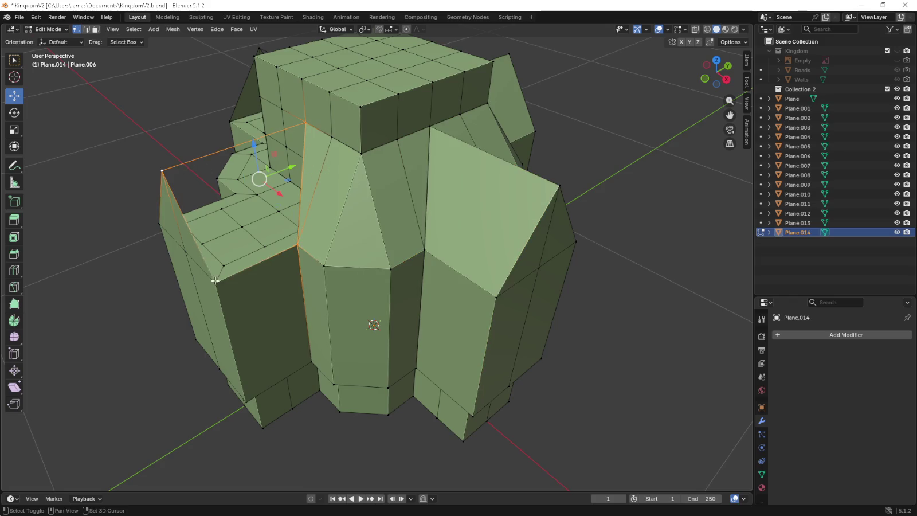
pyautogui.press('f')
pyautogui.moveTo(215, 280); pyautogui.dragTo(363, 248, button='middle')
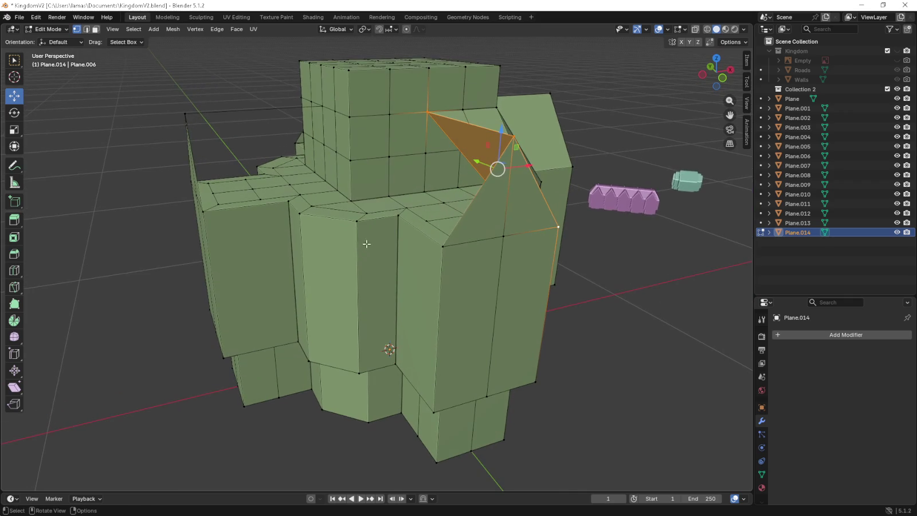
# Fill the left triangle gap beside the peak.
pyautogui.click(408, 222)
pyautogui.keyDown('shift'); pyautogui.click(440, 118); pyautogui.keyUp('shift')
pyautogui.click(357, 220)
pyautogui.keyDown('shift'); pyautogui.click(300, 213); pyautogui.keyUp('shift')
pyautogui.keyDown('shift'); pyautogui.click(349, 117); pyautogui.keyUp('shift')
pyautogui.press('f')
# Fill the gap next to that triangle with a face.
pyautogui.keyDown('shift'); pyautogui.click(397, 216); pyautogui.keyUp('shift')
pyautogui.keyDown('shift'); pyautogui.click(392, 113); pyautogui.keyUp('shift')
pyautogui.keyDown('shift'); pyautogui.click(350, 117); pyautogui.keyUp('shift')
pyautogui.press('f')
# Close the dark gap with a face from its four corner vertices.
pyautogui.click(398, 215)
pyautogui.keyDown('shift'); pyautogui.click(391, 114); pyautogui.keyUp('shift')
pyautogui.keyDown('shift'); pyautogui.click(427, 112); pyautogui.keyUp('shift')
pyautogui.keyDown('shift'); pyautogui.click(513, 137); pyautogui.keyUp('shift')
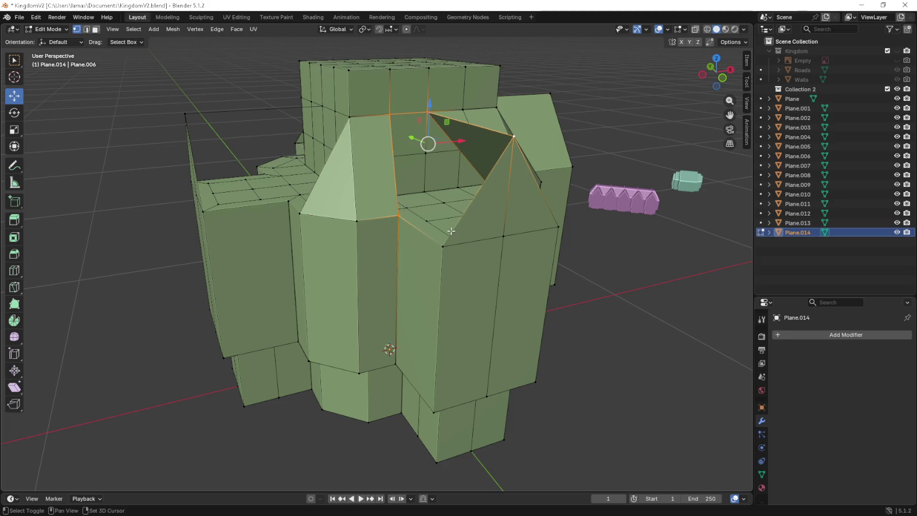
pyautogui.click(442, 245)
pyautogui.click(398, 216)
pyautogui.keyDown('shift'); pyautogui.click(390, 114); pyautogui.keyUp('shift')
pyautogui.click(427, 113)
pyautogui.keyDown('shift'); pyautogui.click(398, 216); pyautogui.keyUp('shift')
pyautogui.keyDown('shift'); pyautogui.click(443, 246); pyautogui.keyUp('shift')
pyautogui.keyDown('shift'); pyautogui.click(514, 136); pyautogui.keyUp('shift')
pyautogui.press('f')
# Fill the gap left of the triangle with a quad face.
pyautogui.moveTo(516, 138); pyautogui.dragTo(416, 168, button='middle')
pyautogui.click(427, 134)
pyautogui.keyDown('shift'); pyautogui.click(407, 242); pyautogui.keyUp('shift')
pyautogui.keyDown('shift'); pyautogui.click(372, 231); pyautogui.keyUp('shift')
pyautogui.keyDown('shift'); pyautogui.click(392, 126); pyautogui.keyUp('shift')
pyautogui.press('f')
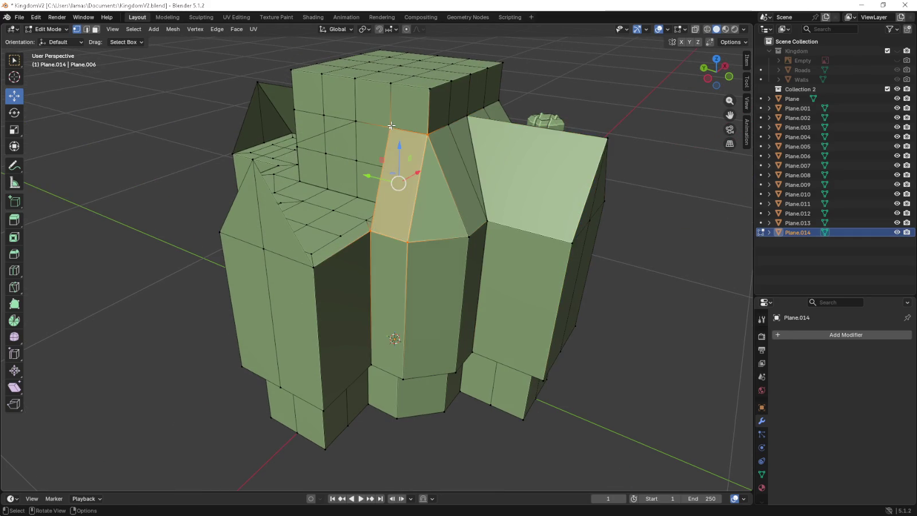
# Start selecting the vertices around the next gap near the peak.
pyautogui.click(364, 124)
pyautogui.keyDown('shift'); pyautogui.click(383, 232); pyautogui.keyUp('shift')
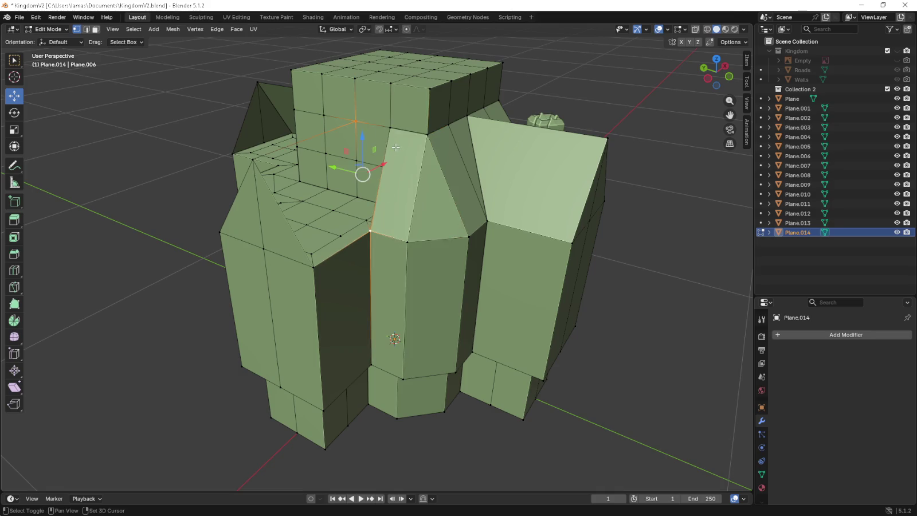
pyautogui.keyDown('shift'); pyautogui.click(394, 133); pyautogui.keyUp('shift')
pyautogui.click(370, 230)
pyautogui.keyDown('shift'); pyautogui.click(354, 121); pyautogui.keyUp('shift')
# Fill a triangle face from two lower vertices and the peak's top vertex.
pyautogui.keyDown('shift'); pyautogui.click(255, 177); pyautogui.keyUp('shift')
pyautogui.keyDown('shift'); pyautogui.click(300, 250); pyautogui.keyUp('shift')
pyautogui.moveTo(301, 249); pyautogui.dragTo(401, 200, button='middle')
pyautogui.click(347, 215)
pyautogui.keyDown('shift'); pyautogui.click(386, 219); pyautogui.keyUp('shift')
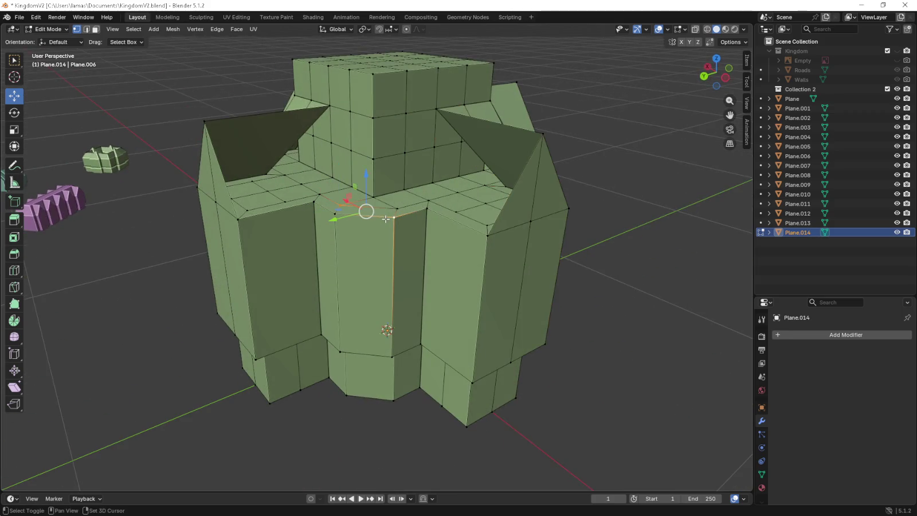
pyautogui.click(335, 214)
pyautogui.keyDown('shift'); pyautogui.click(394, 217); pyautogui.keyUp('shift')
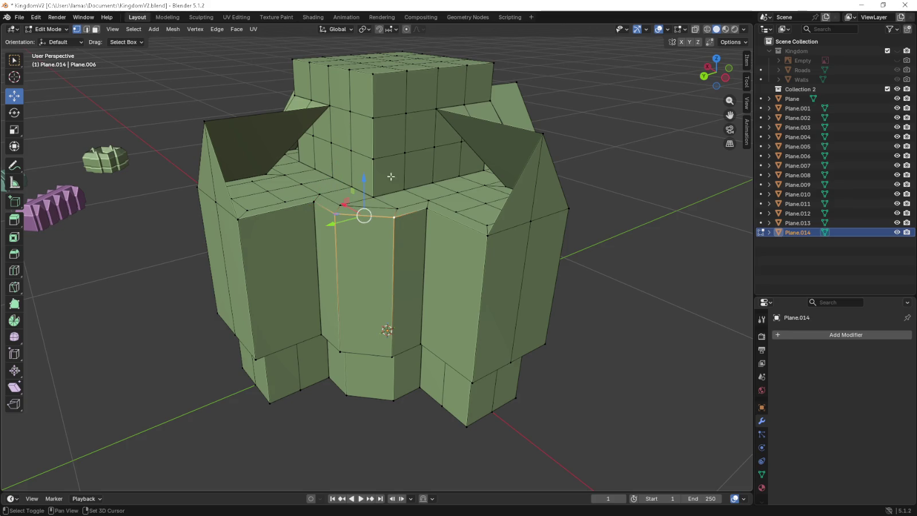
pyautogui.keyDown('shift'); pyautogui.click(374, 118); pyautogui.keyUp('shift')
pyautogui.press('f')
# Add a quad right of the triangle and another triangle beside it.
pyautogui.click(405, 113)
pyautogui.keyDown('shift'); pyautogui.click(374, 118); pyautogui.keyUp('shift')
pyautogui.keyDown('shift'); pyautogui.click(404, 218); pyautogui.keyUp('shift')
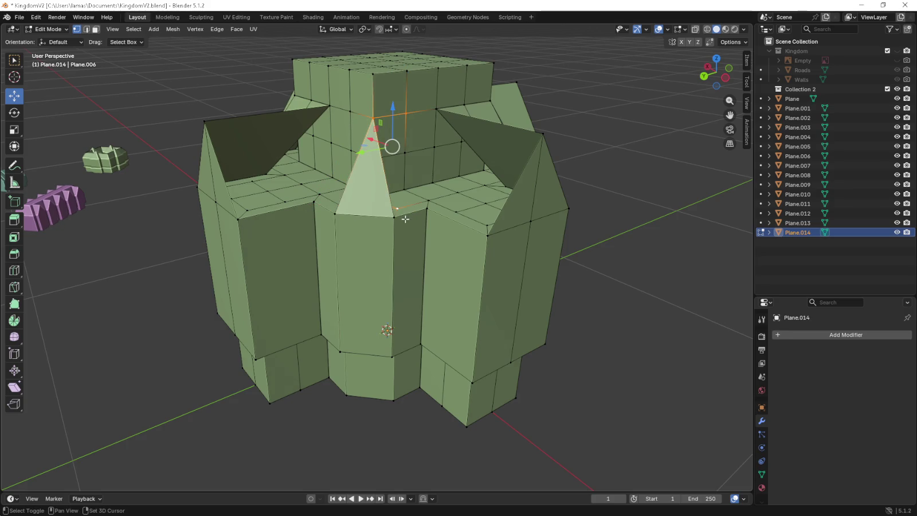
pyautogui.keyDown('shift'); pyautogui.click(426, 208); pyautogui.keyUp('shift')
pyautogui.press('f')
pyautogui.click(426, 209)
pyautogui.keyDown('shift'); pyautogui.click(406, 113); pyautogui.keyUp('shift')
pyautogui.keyDown('shift'); pyautogui.click(436, 109); pyautogui.keyUp('shift')
pyautogui.press('f')
# Fill the right quad gap against the tower.
pyautogui.click(436, 108)
pyautogui.keyDown('shift'); pyautogui.click(427, 209); pyautogui.keyUp('shift')
pyautogui.keyDown('shift'); pyautogui.click(487, 234); pyautogui.keyUp('shift')
pyautogui.keyDown('shift'); pyautogui.click(543, 134); pyautogui.keyUp('shift')
pyautogui.press('f')
# Fill the gap left of the triangle along its top edge.
pyautogui.click(349, 107)
pyautogui.keyDown('shift'); pyautogui.click(373, 118); pyautogui.keyUp('shift')
pyautogui.keyDown('shift'); pyautogui.click(337, 214); pyautogui.keyUp('shift')
pyautogui.press('f')
pyautogui.click(335, 213)
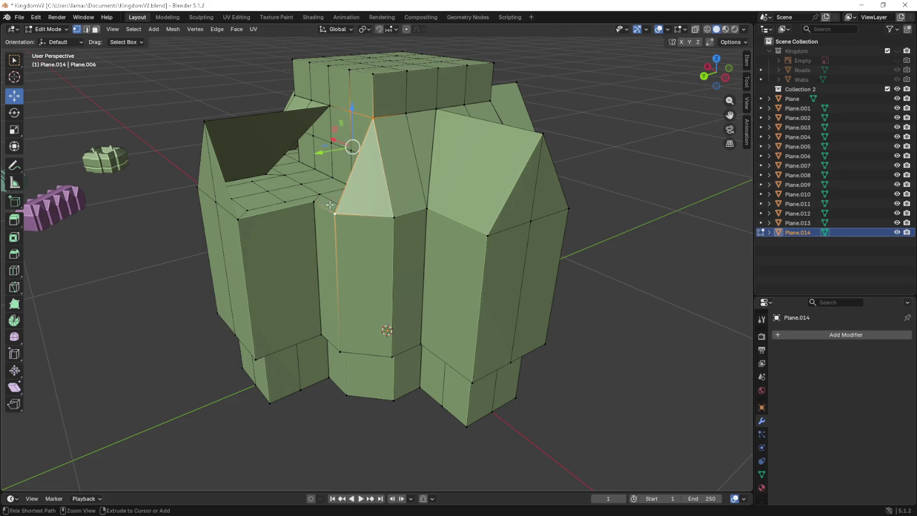
pyautogui.moveTo(333, 189); pyautogui.dragTo(359, 134, button='middle')
# Fill the front-left gable hole with a quad from its four corners.
pyautogui.press('g')
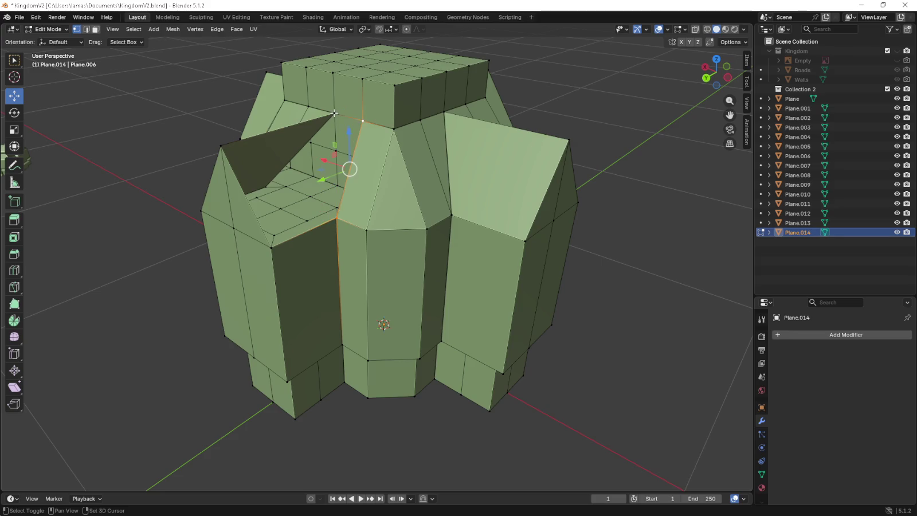
pyautogui.click(278, 124)
pyautogui.keyDown('shift'); pyautogui.click(223, 145); pyautogui.keyUp('shift')
pyautogui.keyDown('shift'); pyautogui.click(273, 242); pyautogui.keyUp('shift')
pyautogui.moveTo(280, 230); pyautogui.dragTo(298, 218, button='middle')
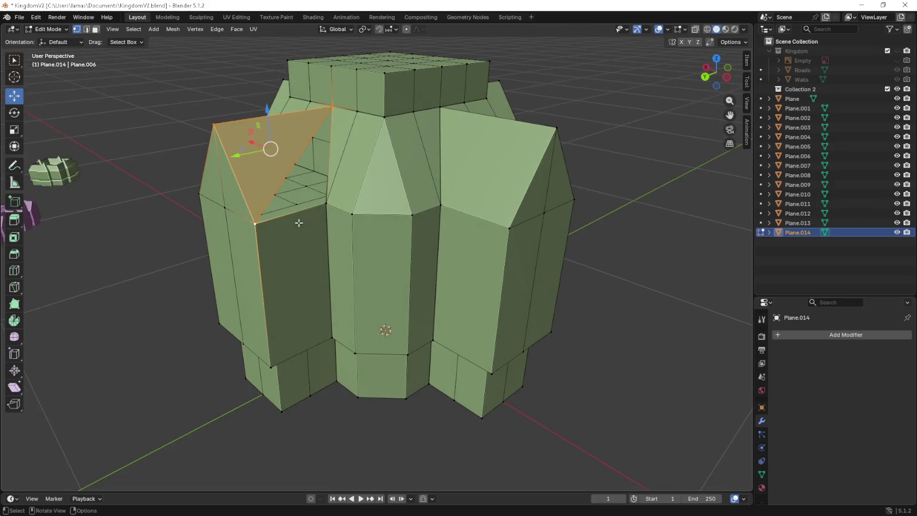
pyautogui.keyDown('shift'); pyautogui.click(324, 204); pyautogui.keyUp('shift')
pyautogui.press('f')
# Switch to edge select, pick an upper rim edge, and open Preferences.
pyautogui.click(375, 115)
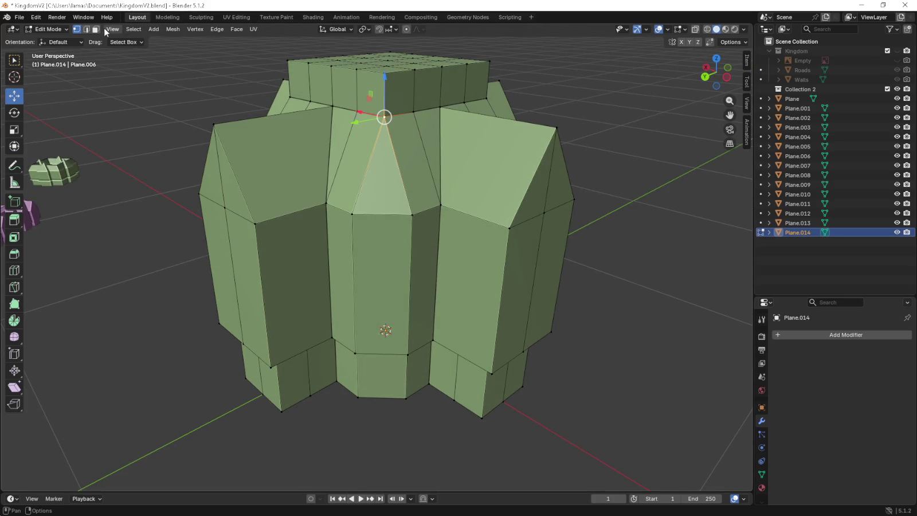
pyautogui.click(87, 30)
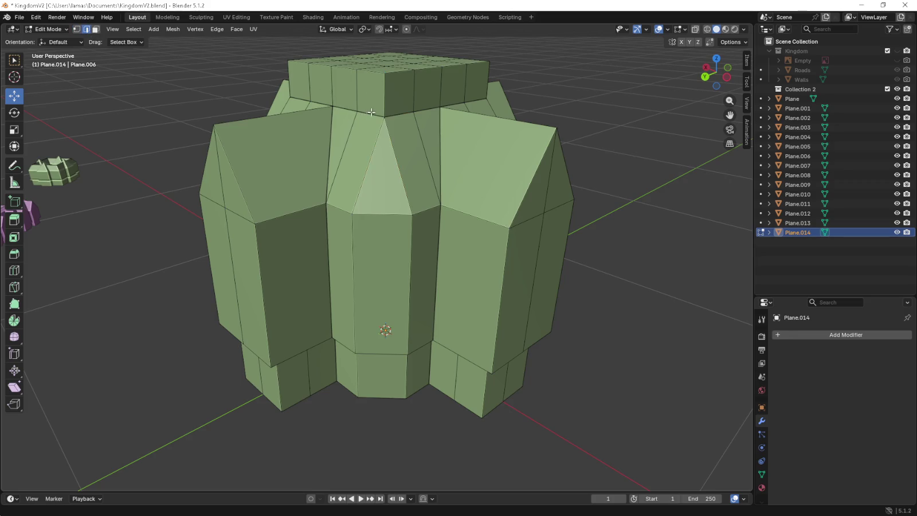
pyautogui.keyDown('ctrl'); pyautogui.click(372, 114); pyautogui.keyUp('ctrl')
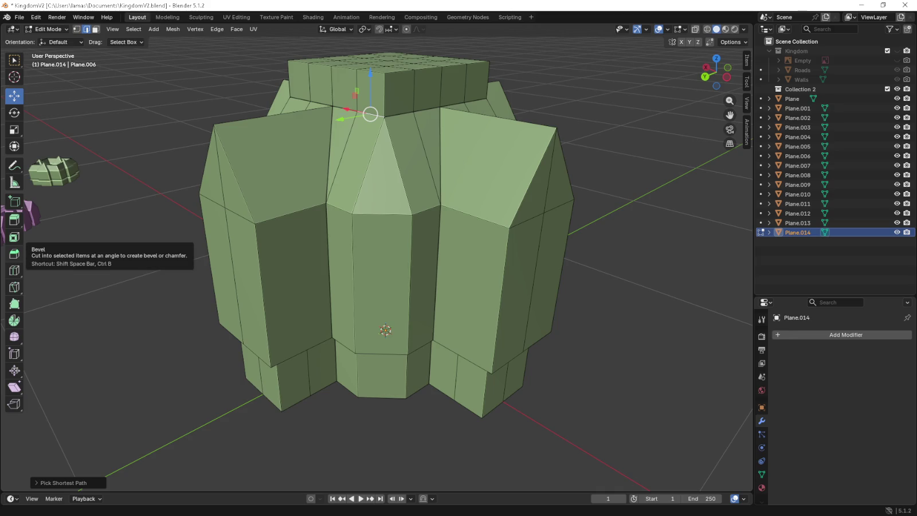
pyautogui.hotkey('ctrl', ',')
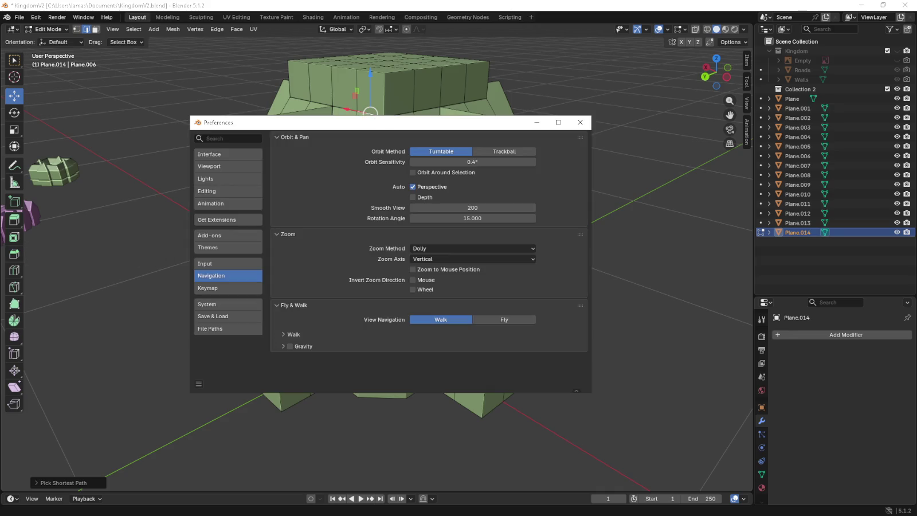
# Close Preferences and lower the top rim edge loop slightly in front view.
pyautogui.click(573, 123)
pyautogui.click(405, 116)
pyautogui.keyDown('alt'); pyautogui.click(413, 113); pyautogui.keyUp('alt')
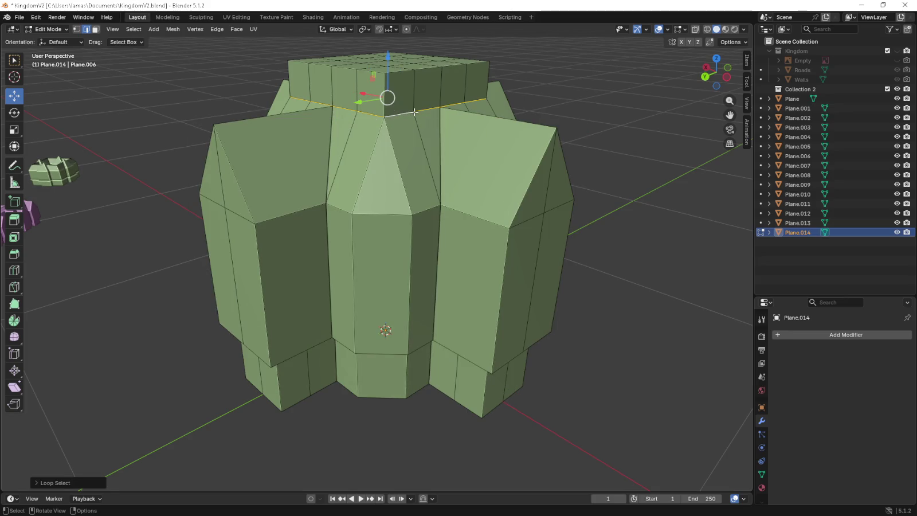
pyautogui.press('KP_1')
pyautogui.moveTo(388, 65); pyautogui.dragTo(395, 103)
pyautogui.moveTo(395, 103); pyautogui.dragTo(344, 130, button='middle')
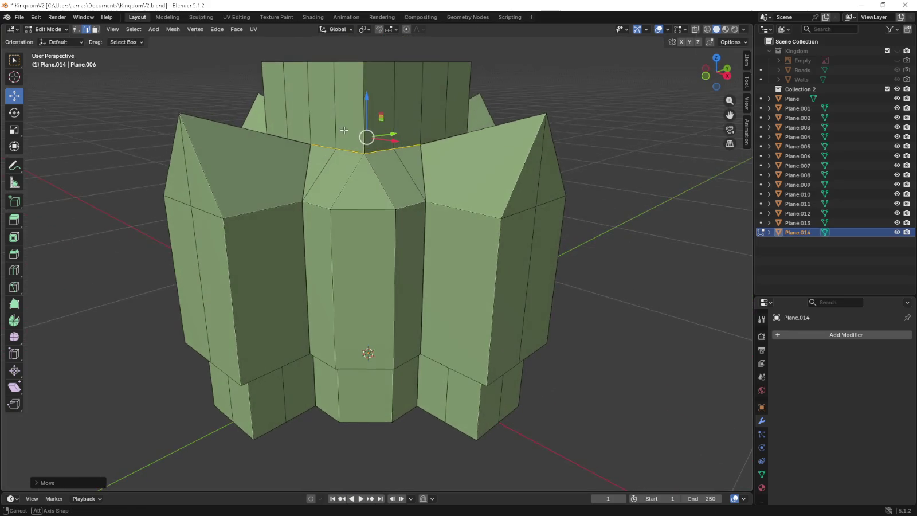
# Lower the left and right wing corner vertices to flatten the side wings.
pyautogui.click(76, 28)
pyautogui.click(179, 113)
pyautogui.keyDown('shift'); pyautogui.click(546, 113); pyautogui.keyUp('shift')
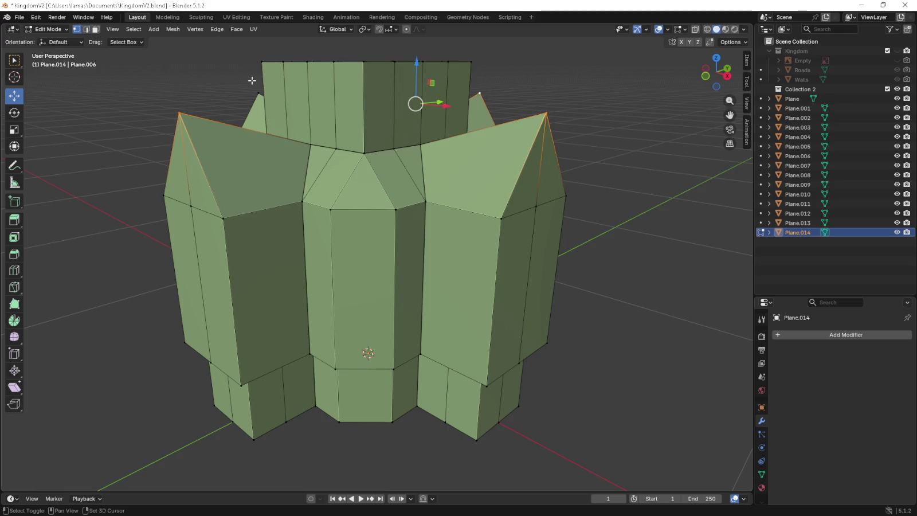
pyautogui.press('KP_1')
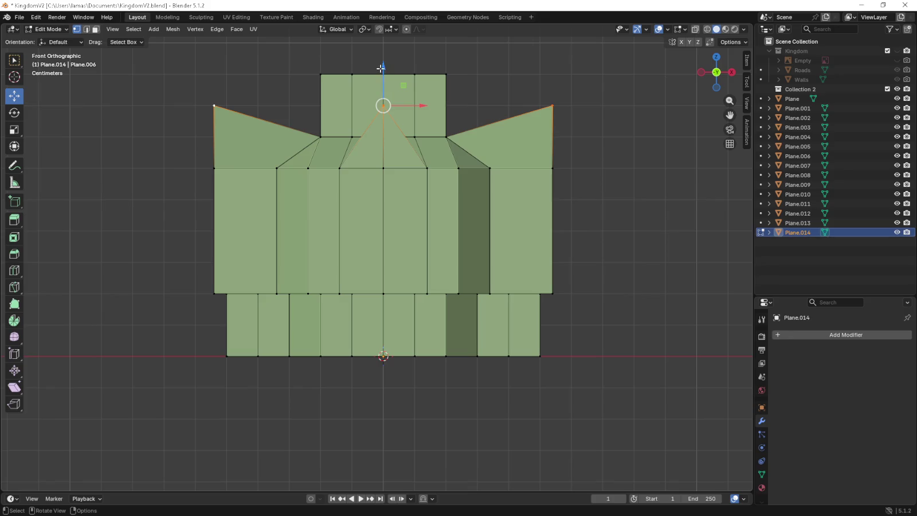
pyautogui.moveTo(380, 68); pyautogui.dragTo(233, 106)
pyautogui.moveTo(233, 106)
pyautogui.mouseDown(button='middle')
pyautogui.moveTo(276, 121)
pyautogui.moveTo(293, 149)
pyautogui.mouseUp(button='middle')
pyautogui.scroll(-3, 277, 121)
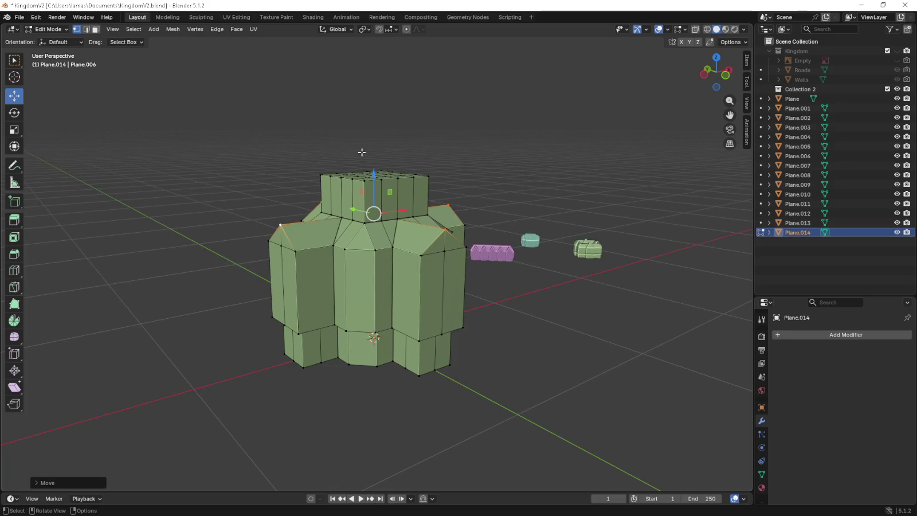
pyautogui.moveTo(361, 152); pyautogui.dragTo(385, 188, button='middle')
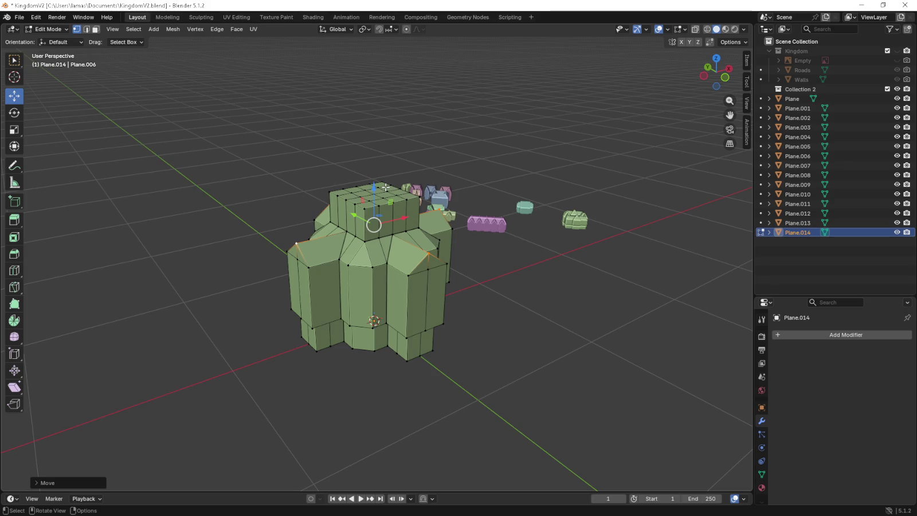
pyautogui.moveTo(381, 202); pyautogui.dragTo(376, 213, button='middle')
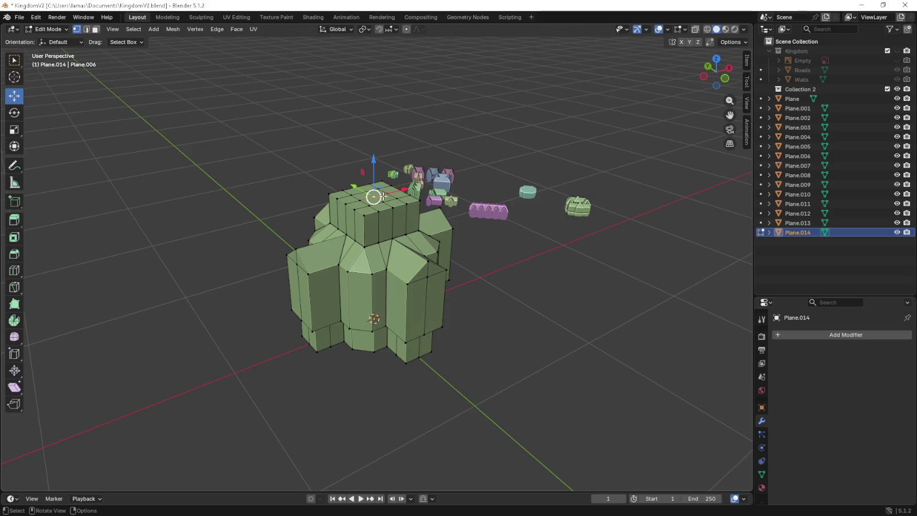
# Raise the upper storey block upward in front view.
pyautogui.press('KP_1')
pyautogui.scroll(2, 375, 194)
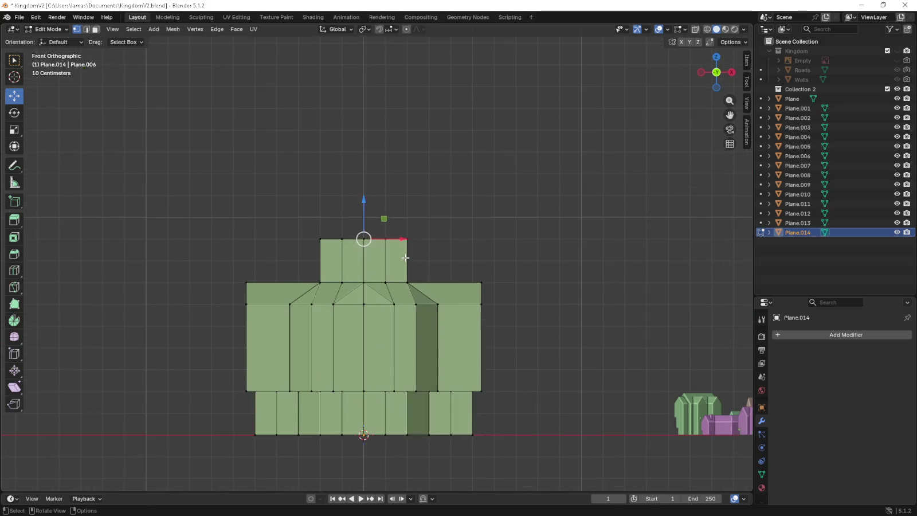
pyautogui.press('g')
pyautogui.click(404, 214)
pyautogui.moveTo(404, 215); pyautogui.dragTo(405, 274, button='middle')
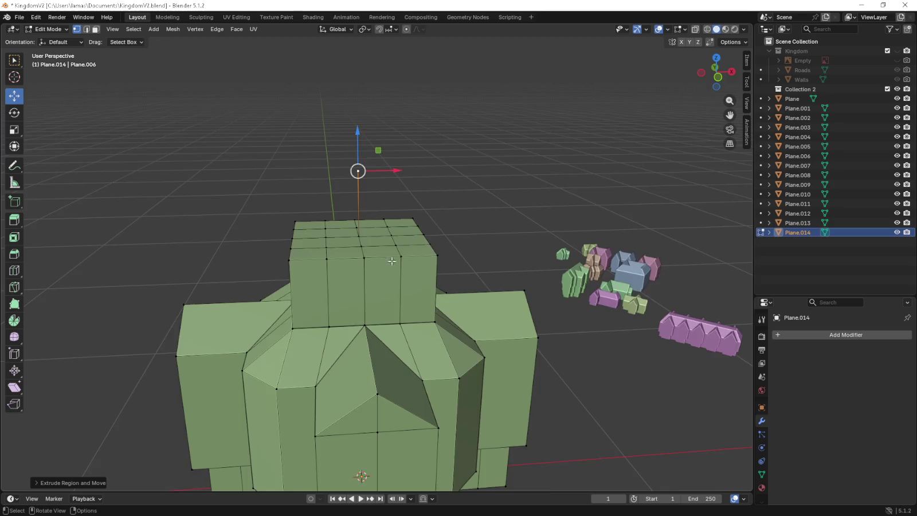
# Fill triangular gable faces between the box's top corners and the apex.
pyautogui.keyDown('shift'); pyautogui.click(404, 275); pyautogui.keyUp('shift')
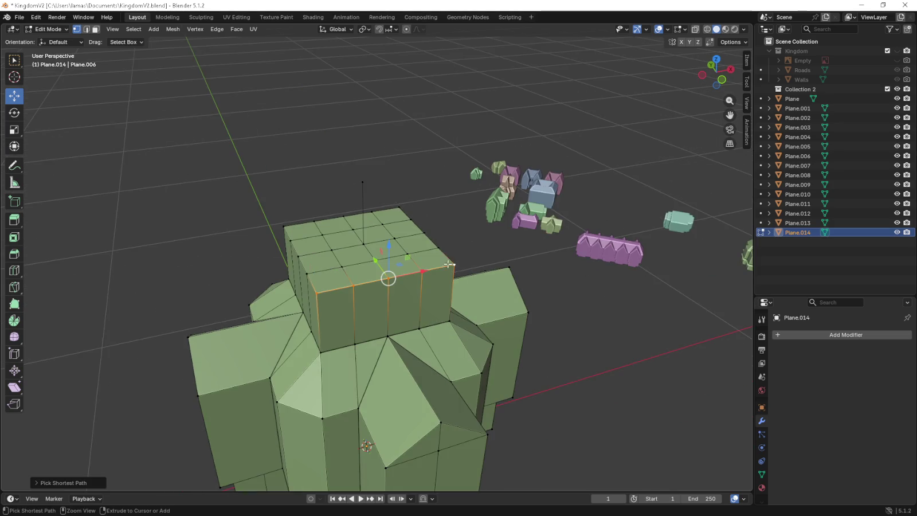
pyautogui.press('f')
pyautogui.moveTo(404, 275); pyautogui.dragTo(334, 305, button='middle')
pyautogui.click(319, 291)
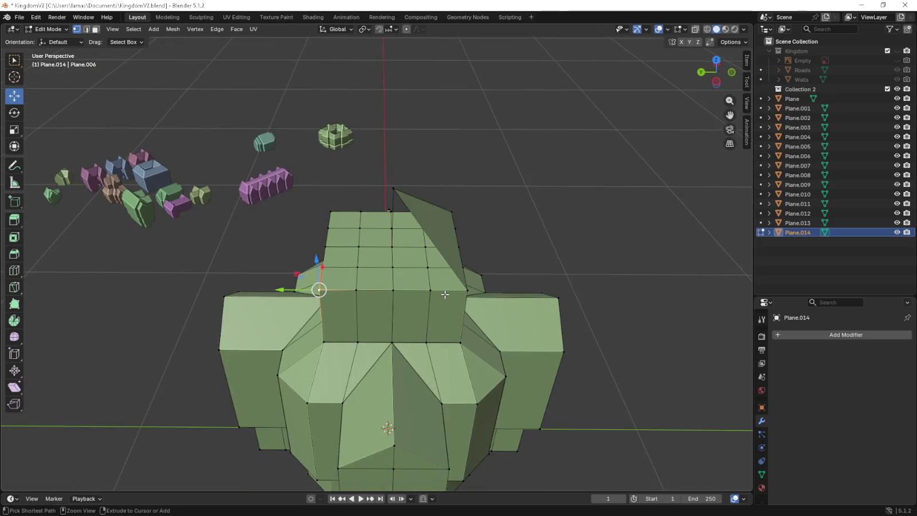
pyautogui.keyDown('ctrl'); pyautogui.click(430, 290); pyautogui.keyUp('ctrl')
pyautogui.keyDown('ctrl'); pyautogui.click(465, 290); pyautogui.keyUp('ctrl')
pyautogui.keyDown('shift'); pyautogui.click(393, 188); pyautogui.keyUp('shift')
pyautogui.press('f')
# Inspect the roof peak faces, clear the selection and return to Object Mode.
pyautogui.moveTo(334, 228); pyautogui.dragTo(427, 251, button='middle')
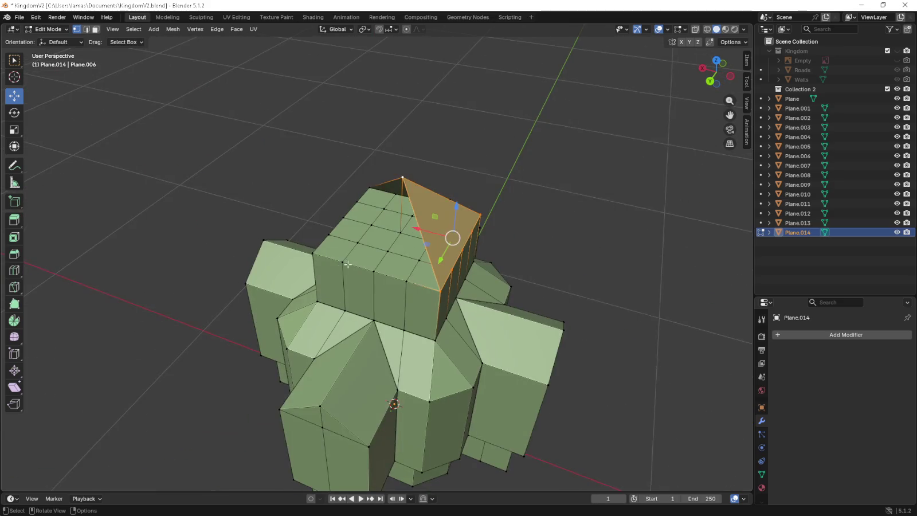
pyautogui.keyDown('ctrl'); pyautogui.click(427, 251); pyautogui.keyUp('ctrl')
pyautogui.keyDown('shift'); pyautogui.click(405, 179); pyautogui.keyUp('shift')
pyautogui.moveTo(405, 179); pyautogui.dragTo(454, 227, button='middle')
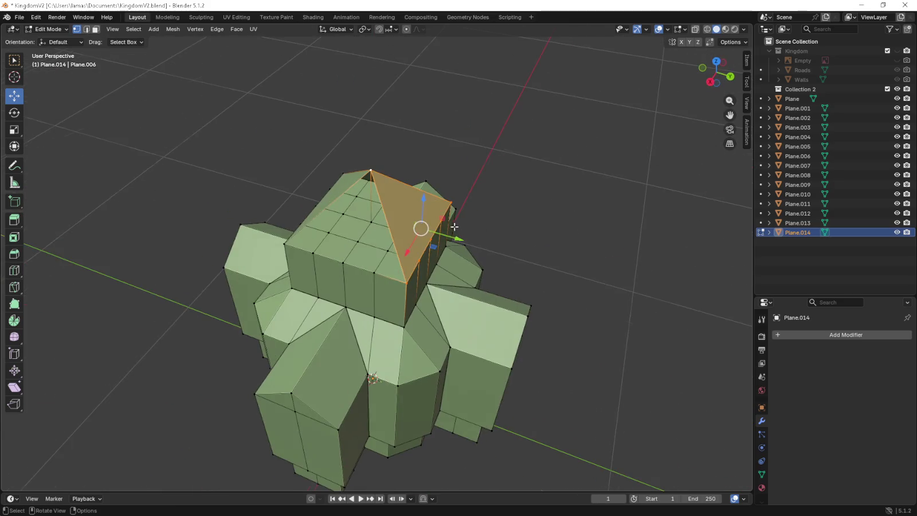
pyautogui.click(291, 246)
pyautogui.keyDown('shift'); pyautogui.click(367, 269); pyautogui.keyUp('shift')
pyautogui.moveTo(367, 270)
pyautogui.mouseDown(button='middle')
pyautogui.moveTo(548, 203)
pyautogui.moveTo(392, 218)
pyautogui.moveTo(350, 288)
pyautogui.moveTo(413, 191)
pyautogui.moveTo(438, 212)
pyautogui.mouseUp(button='middle')
pyautogui.click(547, 203)
pyautogui.scroll(-5, 548, 203)
pyautogui.press('Tab')
pyautogui.scroll(-2, 457, 208)
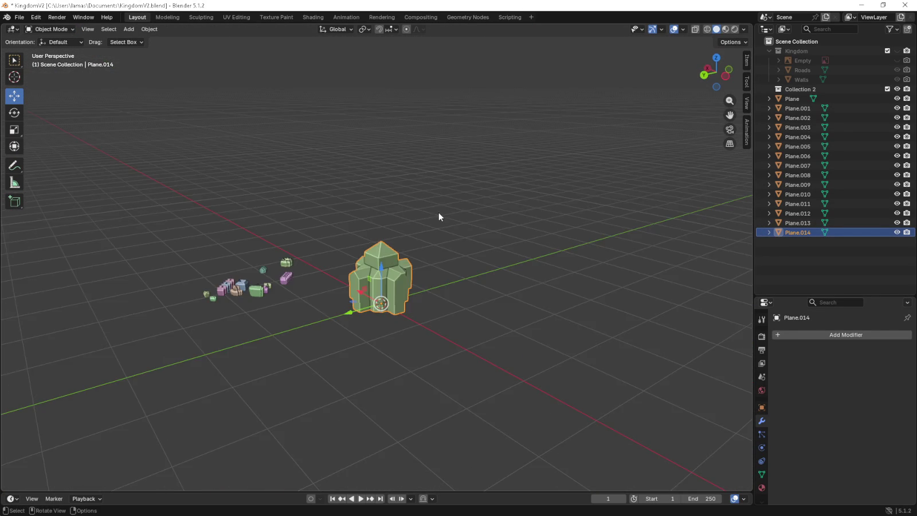
# In front view, scale the building down to 0.5, then to 0.9.
pyautogui.press('KP_1')
pyautogui.scroll(4, 507, 293)
pyautogui.press('s')
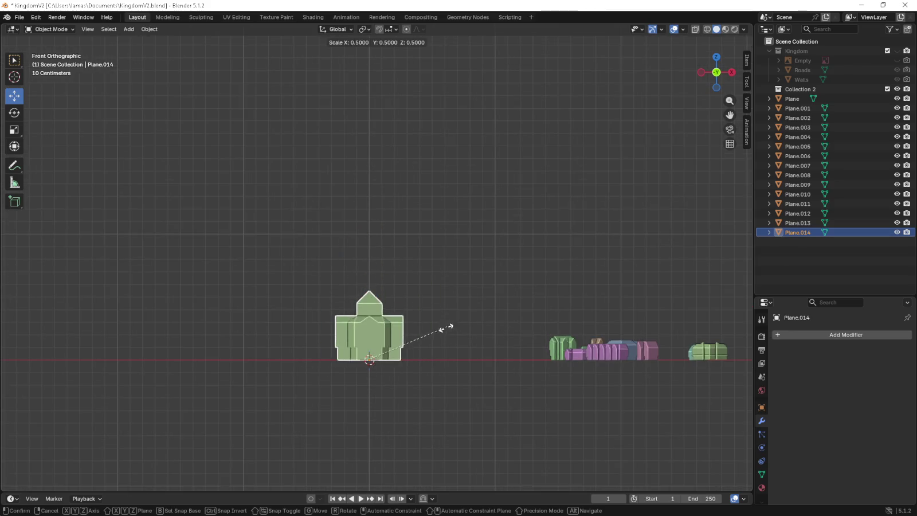
pyautogui.click(405, 358)
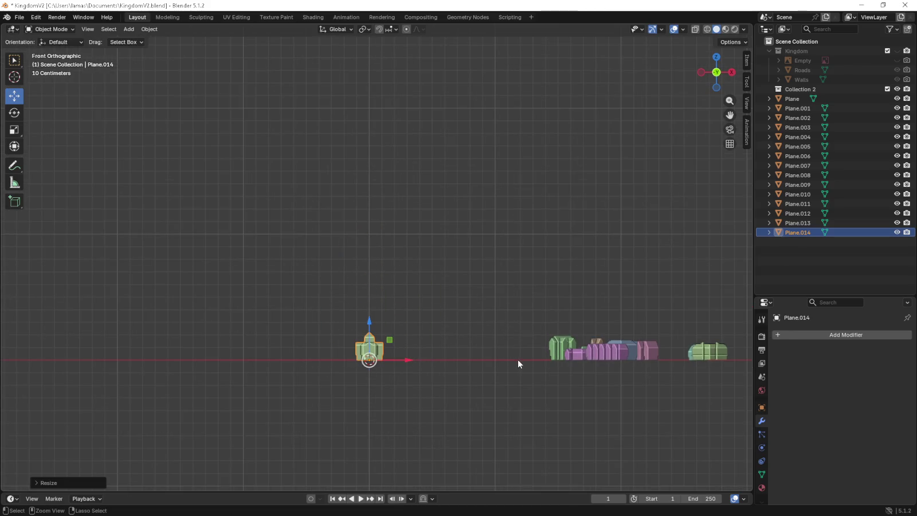
pyautogui.press('s')
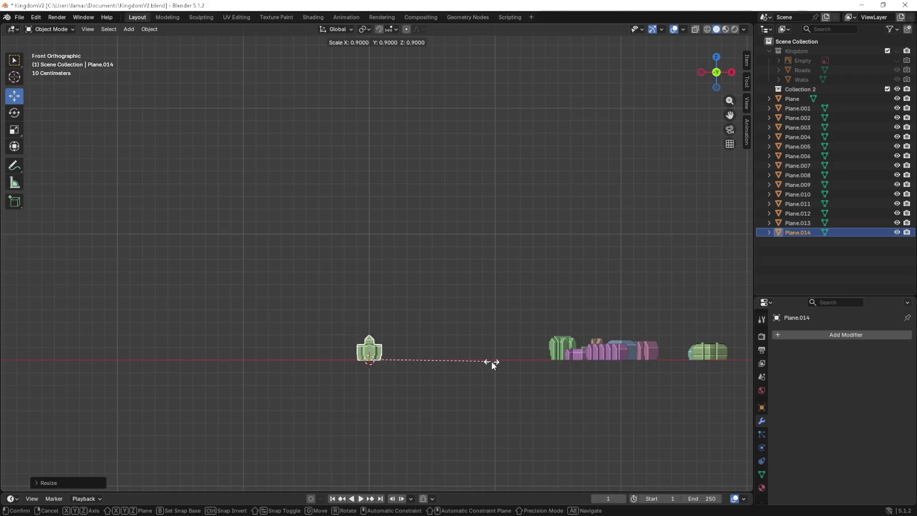
pyautogui.click(492, 361)
# Move the building along X beside the other buildings.
pyautogui.scroll(2, 454, 353)
pyautogui.keyDown('shift'); pyautogui.moveTo(454, 353); pyautogui.dragTo(344, 287, button='middle'); pyautogui.keyUp('shift')
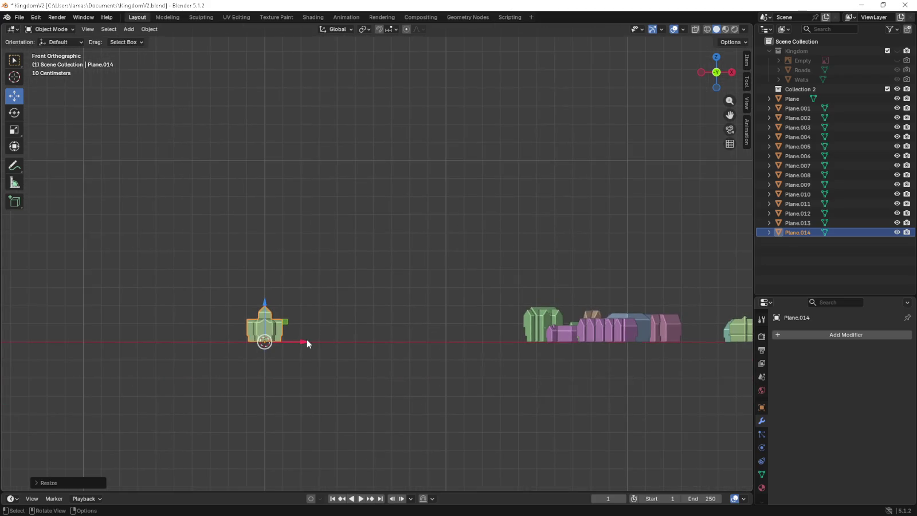
pyautogui.moveTo(308, 343); pyautogui.dragTo(603, 357)
pyautogui.scroll(2, 605, 358)
pyautogui.moveTo(606, 358)
pyautogui.keyDown('shift'); pyautogui.mouseDown(button='middle')
pyautogui.moveTo(402, 317)
pyautogui.moveTo(422, 286)
pyautogui.mouseUp(button='middle'); pyautogui.keyUp('shift')
pyautogui.scroll(3, 403, 320)
pyautogui.scroll(1, 449, 292)
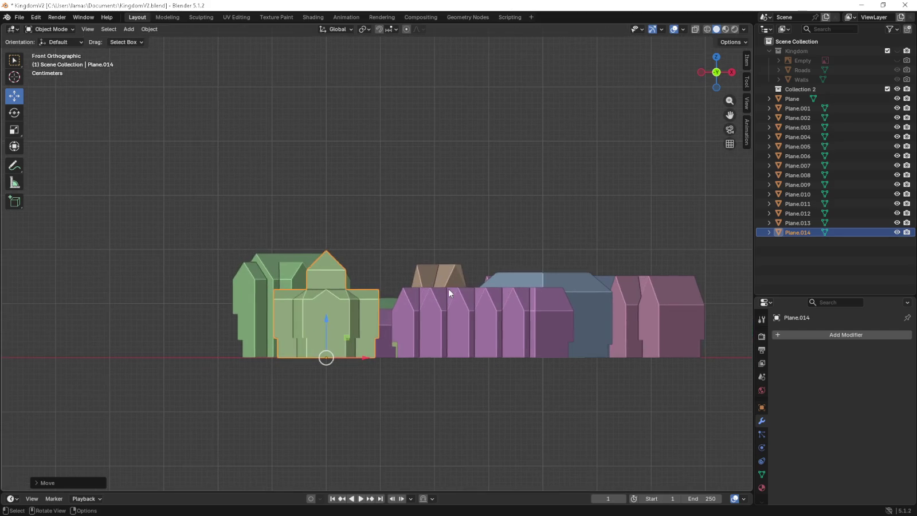
# Keep the scale unchanged and switch to top view of the surrounding objects.
pyautogui.press('s')
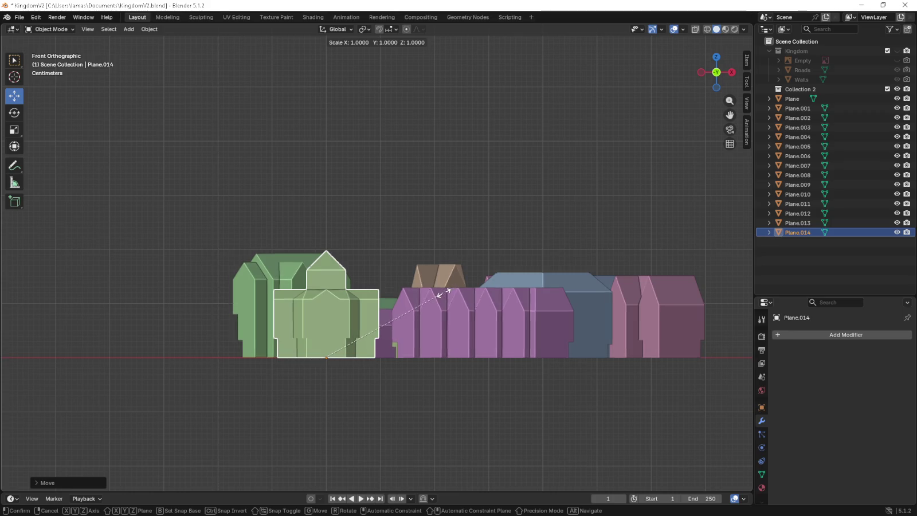
pyautogui.click(440, 295)
pyautogui.press('KP_7')
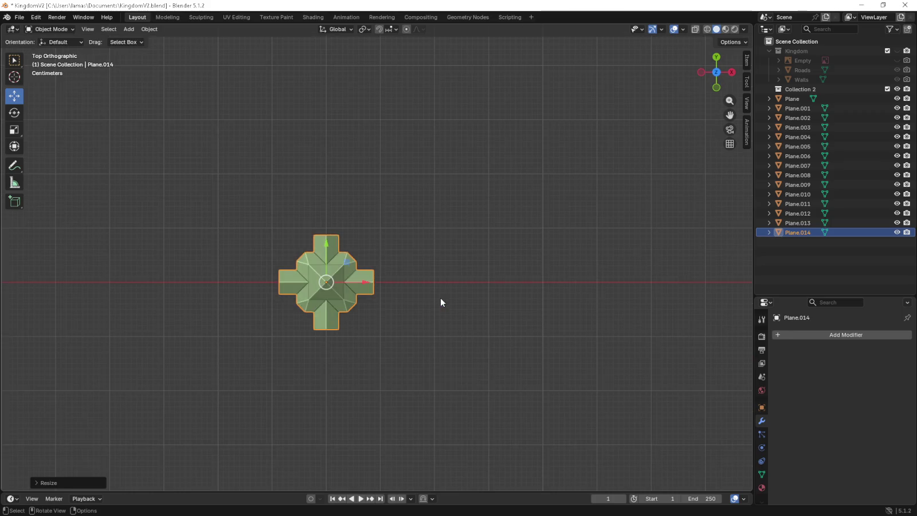
pyautogui.scroll(-5, 440, 297)
pyautogui.keyDown('shift'); pyautogui.moveTo(440, 292); pyautogui.dragTo(379, 321, button='middle'); pyautogui.keyUp('shift')
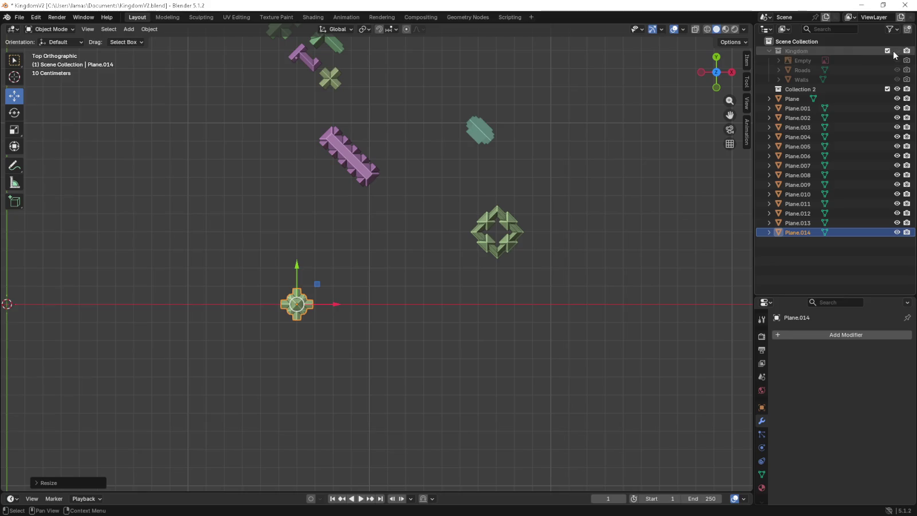
# Show the Kingdom collection's roads and walls and move the building into the city blocks.
pyautogui.click(897, 51)
pyautogui.scroll(-1, 532, 215)
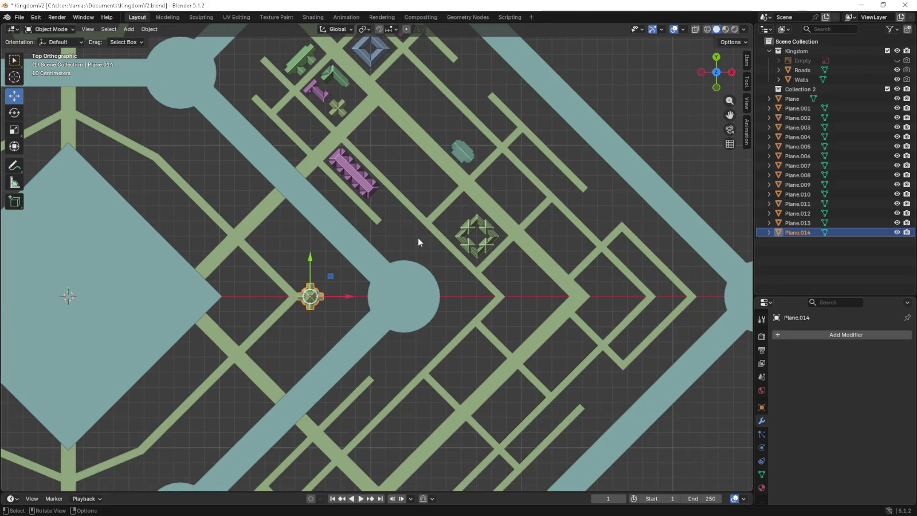
pyautogui.moveTo(332, 280); pyautogui.dragTo(335, 114)
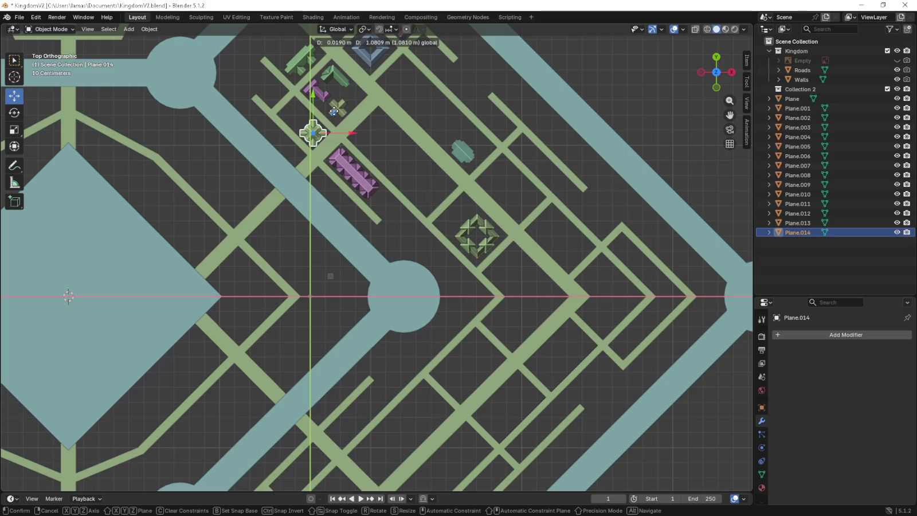
pyautogui.keyDown('shift'); pyautogui.moveTo(387, 143); pyautogui.dragTo(396, 227, button='middle'); pyautogui.keyUp('shift')
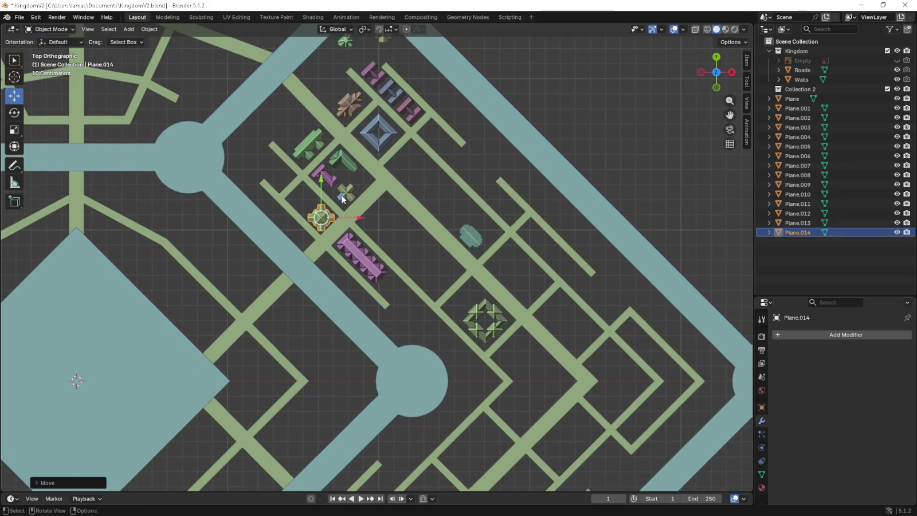
pyautogui.moveTo(342, 199)
pyautogui.mouseDown(button='middle')
pyautogui.moveTo(215, 139)
pyautogui.moveTo(213, 146)
pyautogui.mouseUp(button='middle')
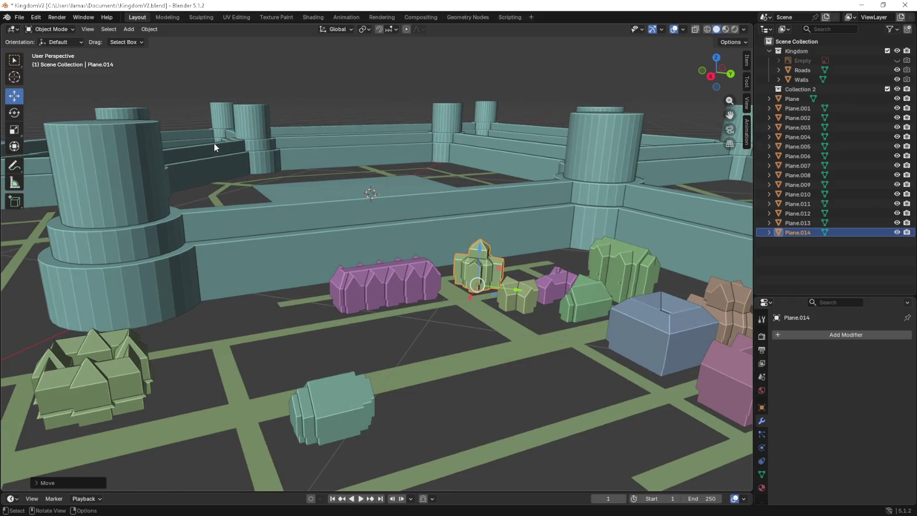
pyautogui.moveTo(212, 146)
pyautogui.keyDown('alt'); pyautogui.mouseDown(button='middle')
pyautogui.moveTo(284, 161)
pyautogui.moveTo(300, 222)
pyautogui.mouseUp(button='middle'); pyautogui.keyUp('alt')
pyautogui.keyDown('shift'); pyautogui.scroll(-2, 344, 230); pyautogui.keyUp('shift')
# Rotate the cross-shaped building about 40° to match the diagonal streets, then reposition it.
pyautogui.press('r')
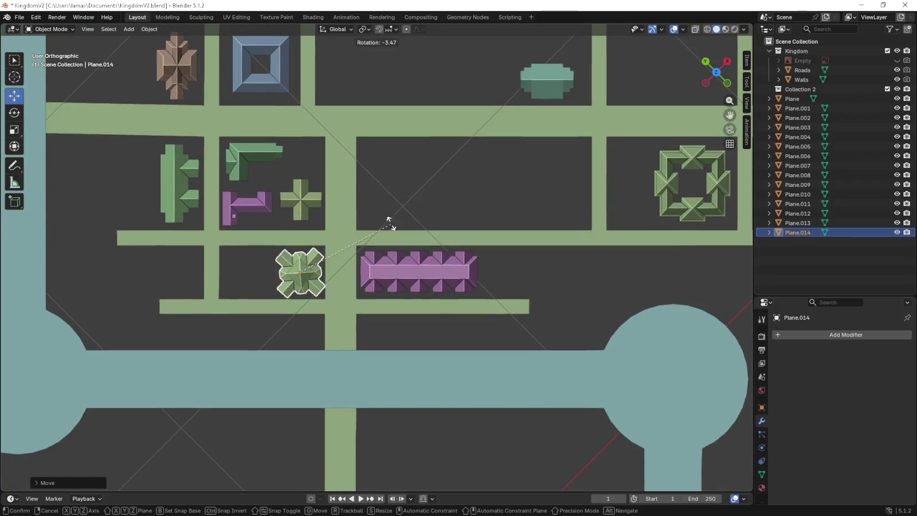
pyautogui.click(336, 199)
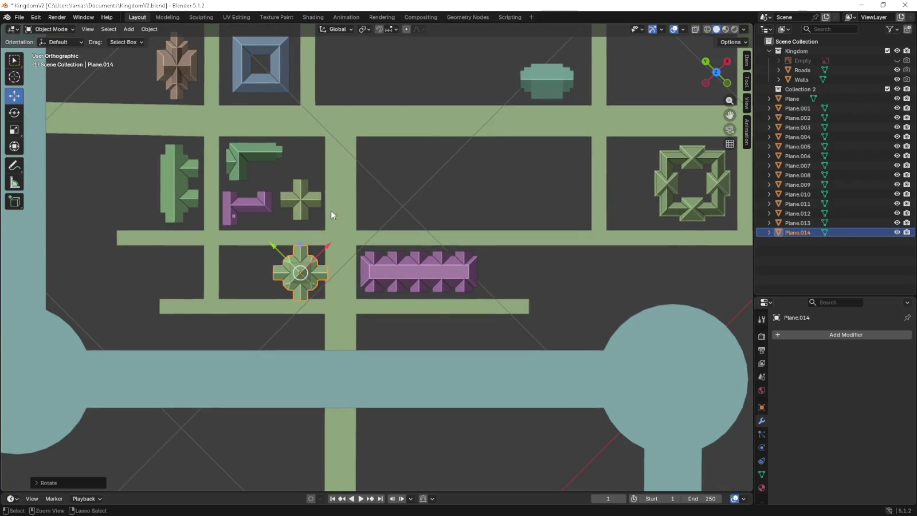
pyautogui.scroll(4, 339, 261)
pyautogui.keyDown('ctrl'); pyautogui.scroll(1, 338, 265); pyautogui.keyUp('ctrl')
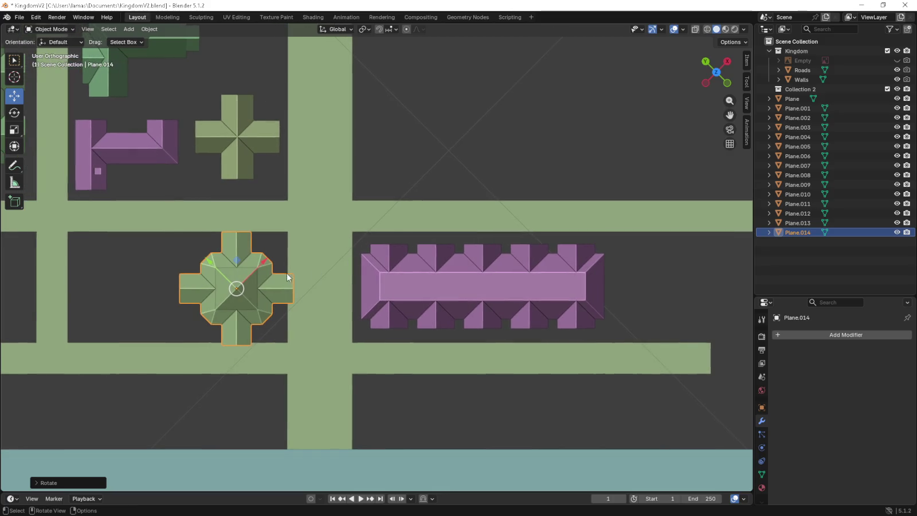
pyautogui.press('g')
pyautogui.click(242, 263)
# Square the top view with the streets, nudge the building slightly up, and deselect it.
pyautogui.moveTo(242, 263)
pyautogui.mouseDown(button='middle')
pyautogui.moveTo(240, 237)
pyautogui.moveTo(148, 194)
pyautogui.moveTo(177, 206)
pyautogui.mouseUp(button='middle')
pyautogui.press('KP_7')
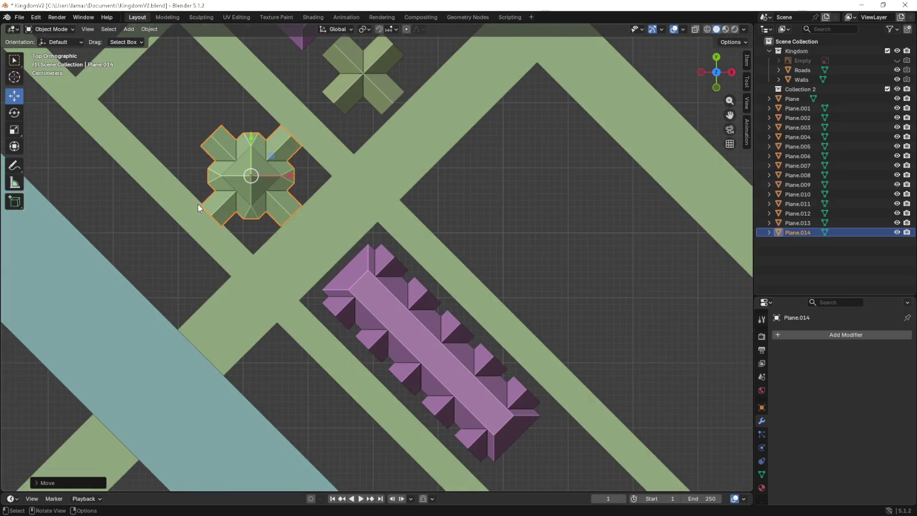
pyautogui.press('shift+KP_4')
pyautogui.press('shift+KP_4')
pyautogui.press('shift+KP_4')
pyautogui.keyDown('shift'); pyautogui.moveTo(198, 203); pyautogui.dragTo(398, 204, button='middle'); pyautogui.keyUp('shift')
pyautogui.scroll(2, 410, 287)
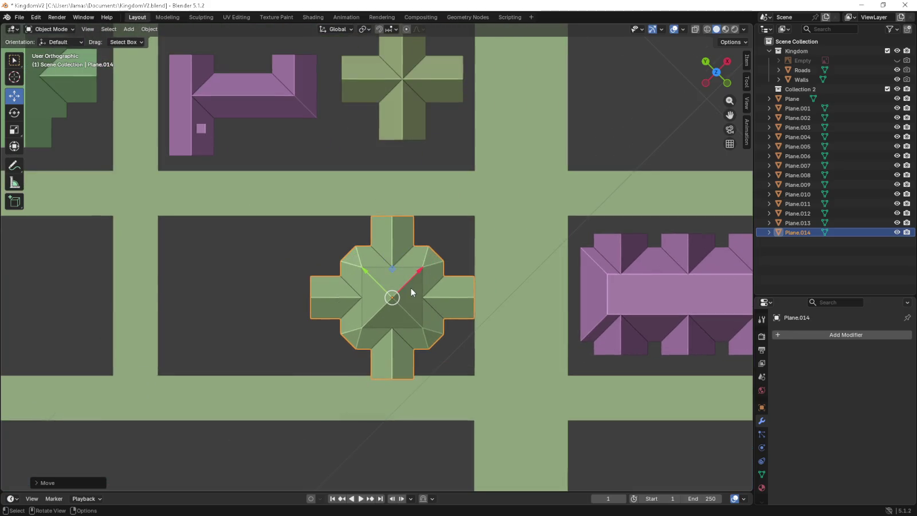
pyautogui.scroll(2, 410, 287)
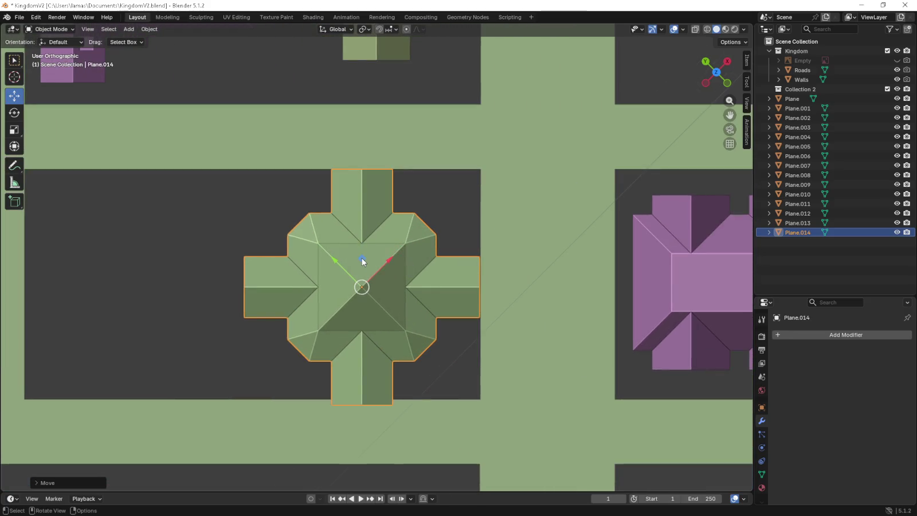
pyautogui.moveTo(362, 262); pyautogui.dragTo(362, 254)
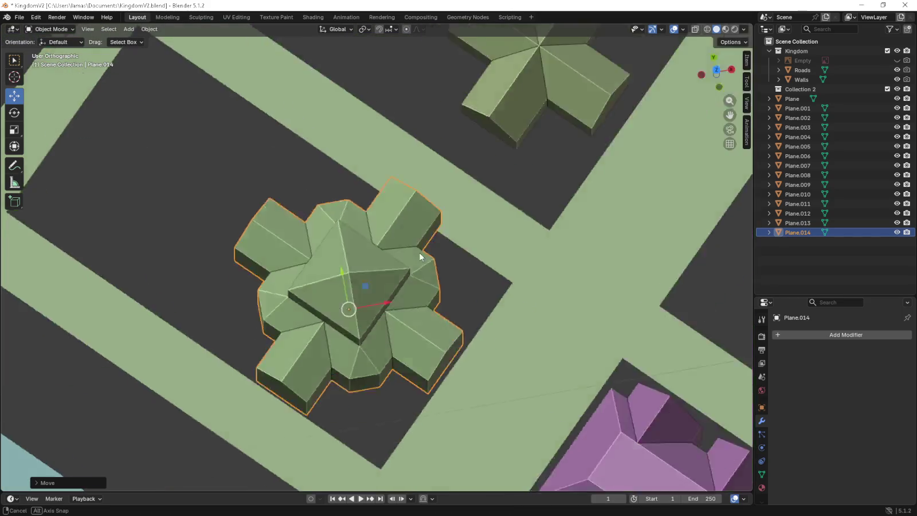
pyautogui.moveTo(365, 258); pyautogui.dragTo(404, 251, button='middle')
pyautogui.scroll(-5, 404, 251)
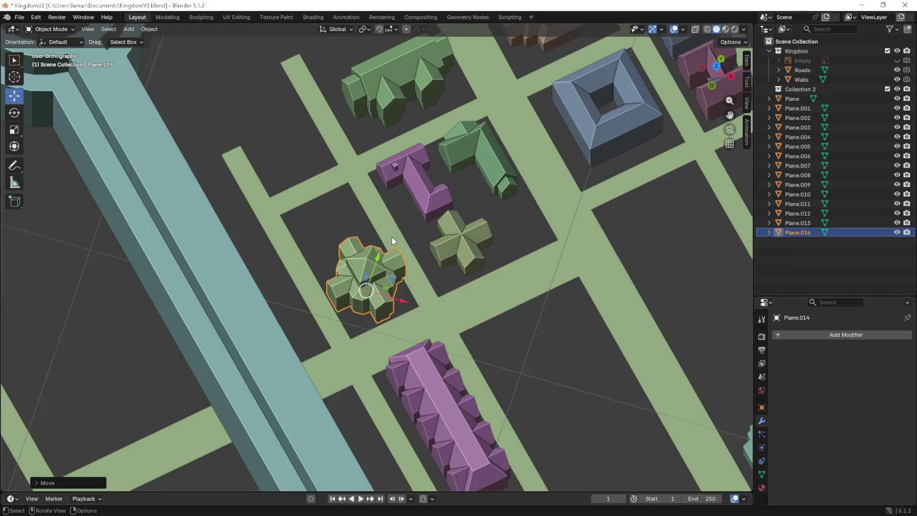
pyautogui.press('KP_7')
pyautogui.scroll(-6, 391, 240)
pyautogui.click(568, 176)
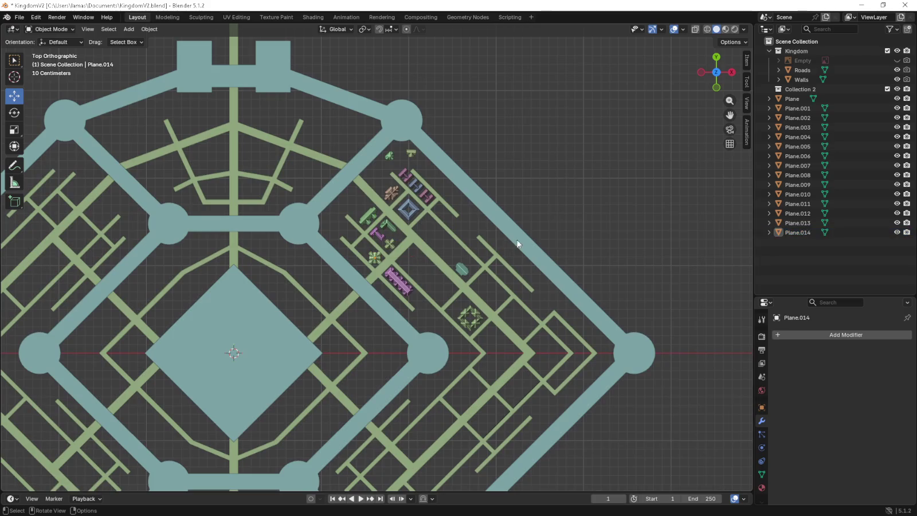
# Drag Plane.014 onto an empty lower-right block of the kingdom and deselect it.
pyautogui.keyDown('shift'); pyautogui.moveTo(517, 243); pyautogui.dragTo(580, 228, button='middle'); pyautogui.keyUp('shift')
pyautogui.click(341, 217)
pyautogui.click(650, 160)
pyautogui.scroll(-2, 447, 238)
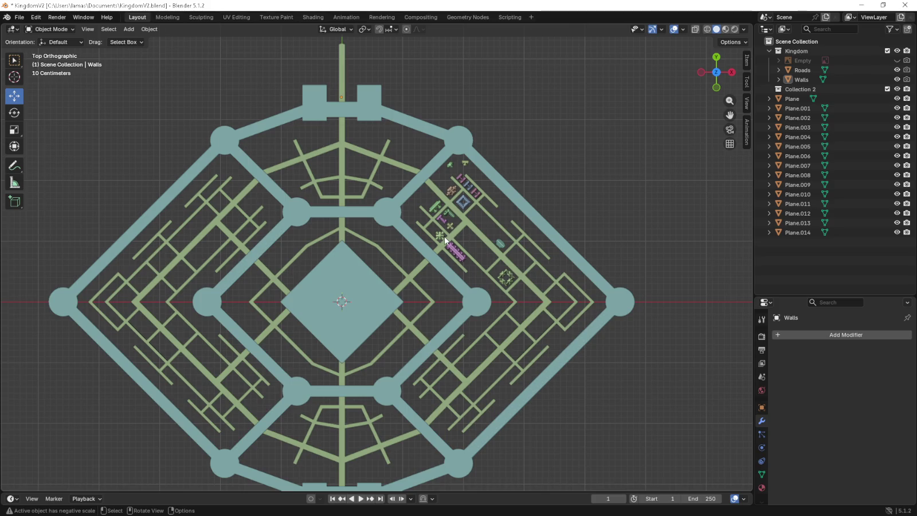
pyautogui.click(440, 236)
pyautogui.moveTo(462, 220); pyautogui.dragTo(555, 254)
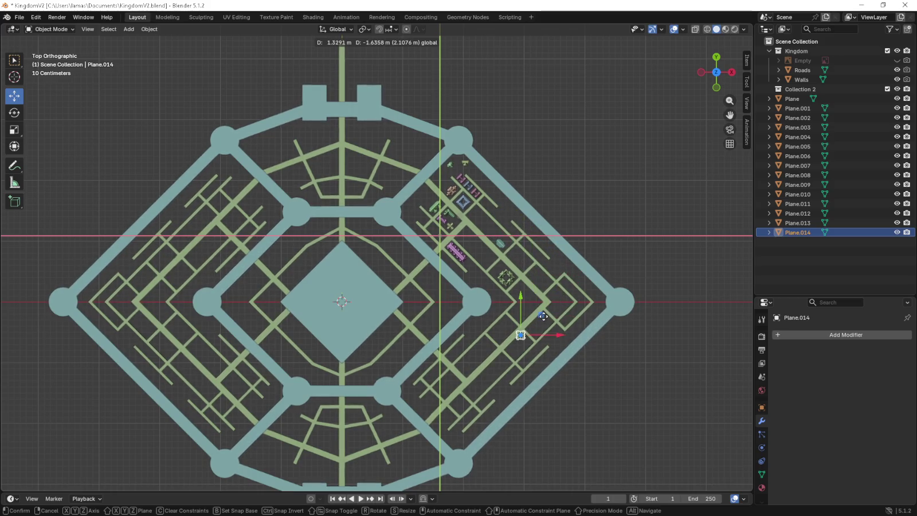
pyautogui.moveTo(555, 254); pyautogui.dragTo(547, 325)
pyautogui.click(609, 375)
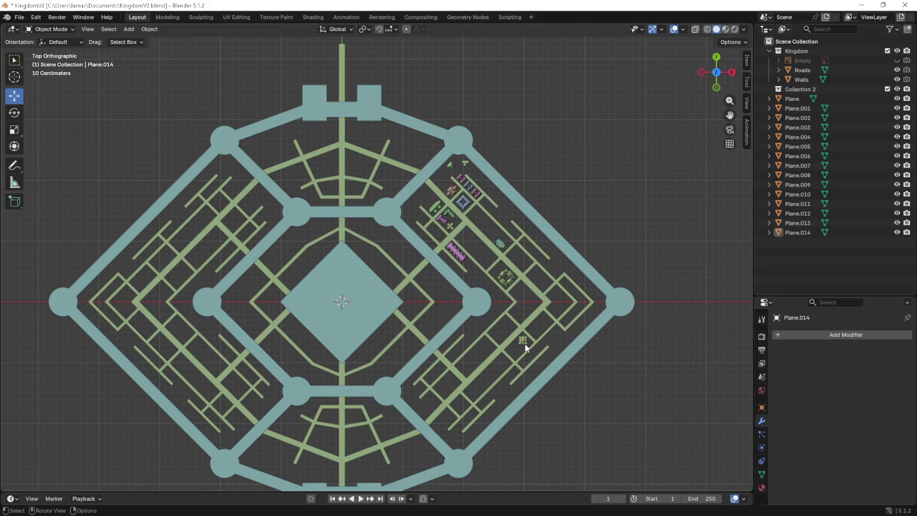
pyautogui.click(590, 367)
pyautogui.click(614, 364)
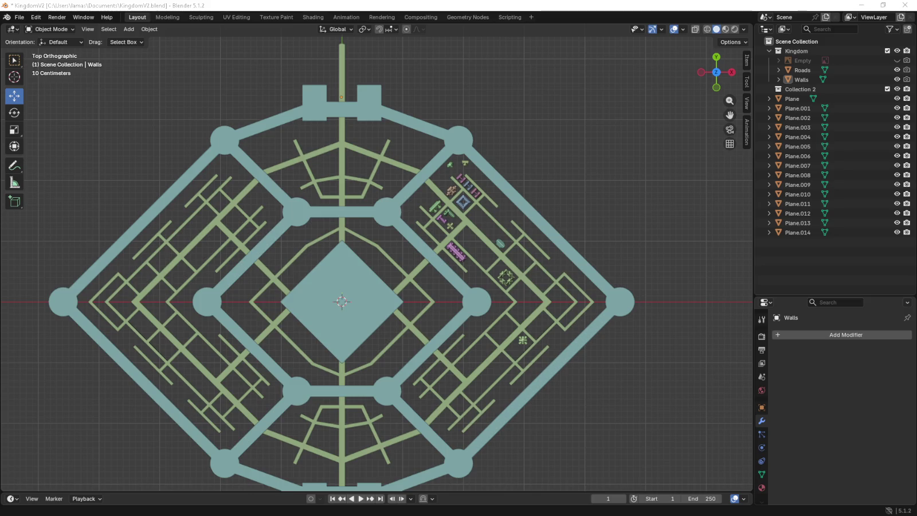
pyautogui.moveTo(419, 271); pyautogui.dragTo(311, 291, button='middle')
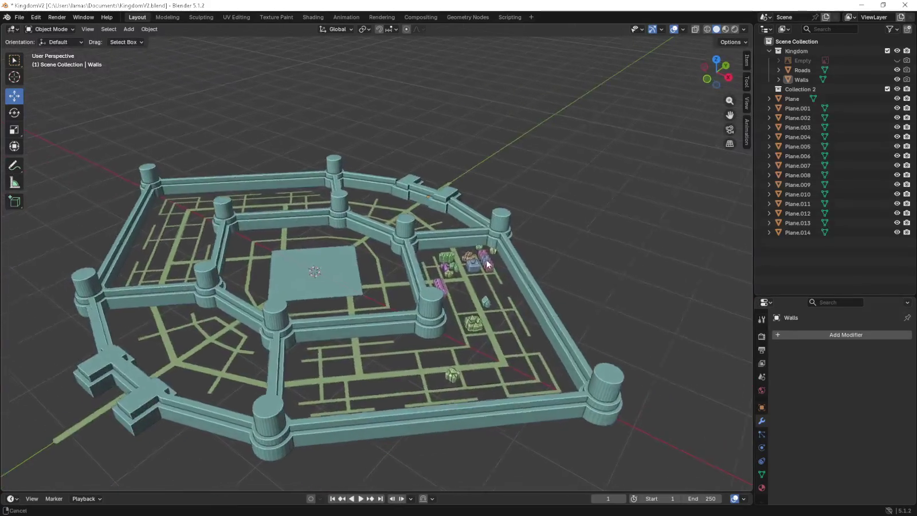
pyautogui.scroll(4, 310, 291)
pyautogui.scroll(1, 414, 253)
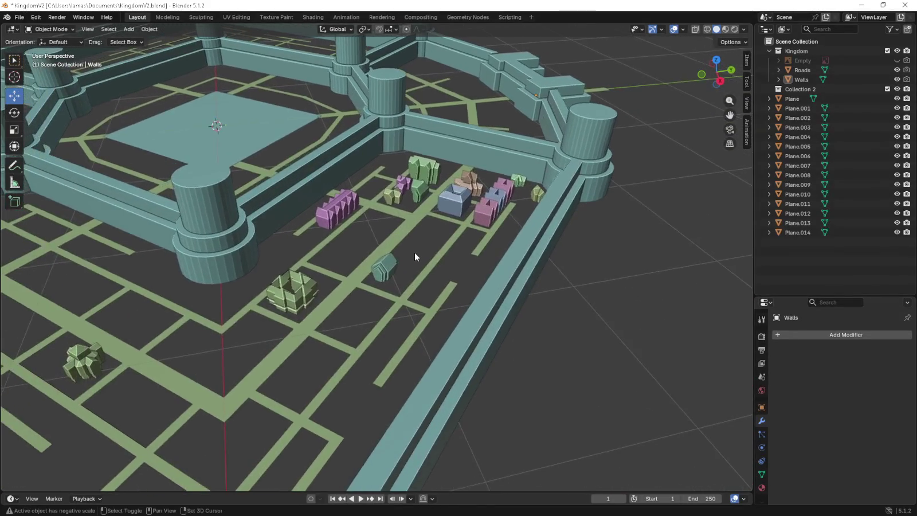
pyautogui.scroll(1, 457, 248)
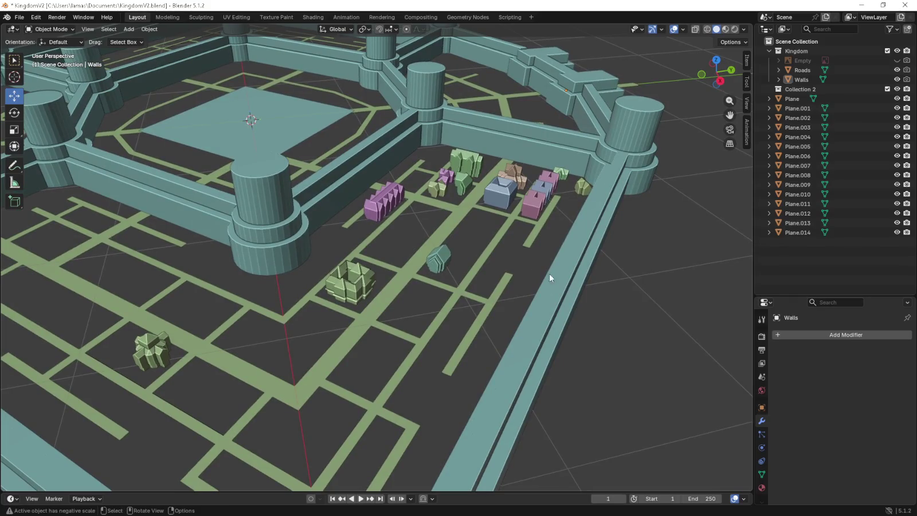
pyautogui.press('super+shift+s')
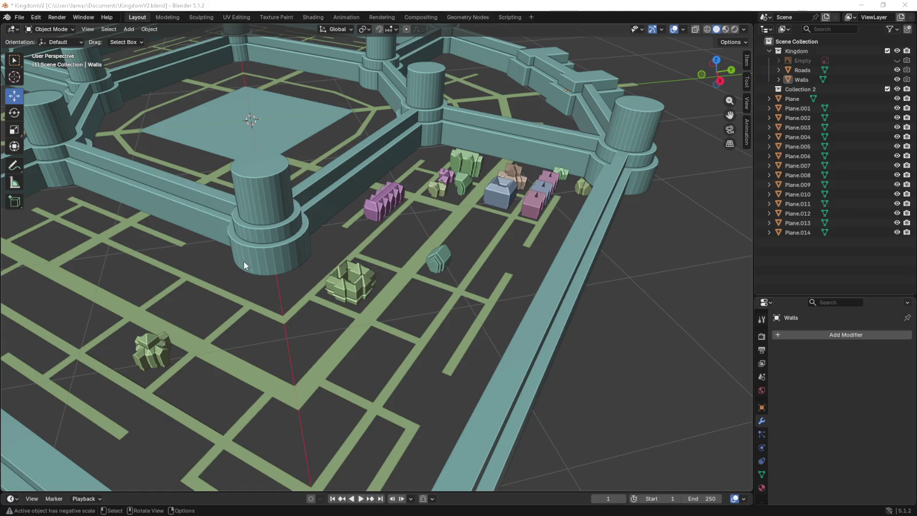
pyautogui.hscroll(-3, 252, 247)
pyautogui.press('KP_7')
pyautogui.press('KP_5')
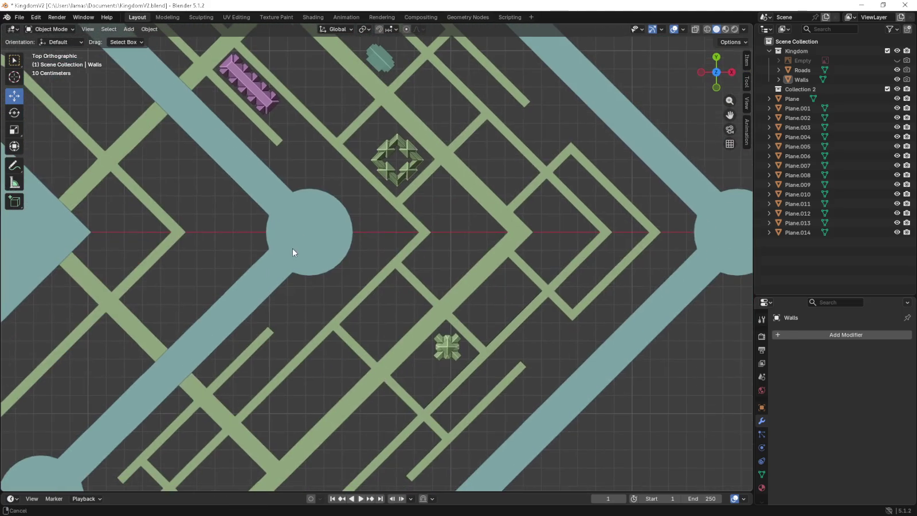
# Move the cross-shaped building up beside the teal house.
pyautogui.keyDown('shift'); pyautogui.moveTo(395, 305); pyautogui.dragTo(446, 242, button='middle'); pyautogui.keyUp('shift')
pyautogui.click(494, 272)
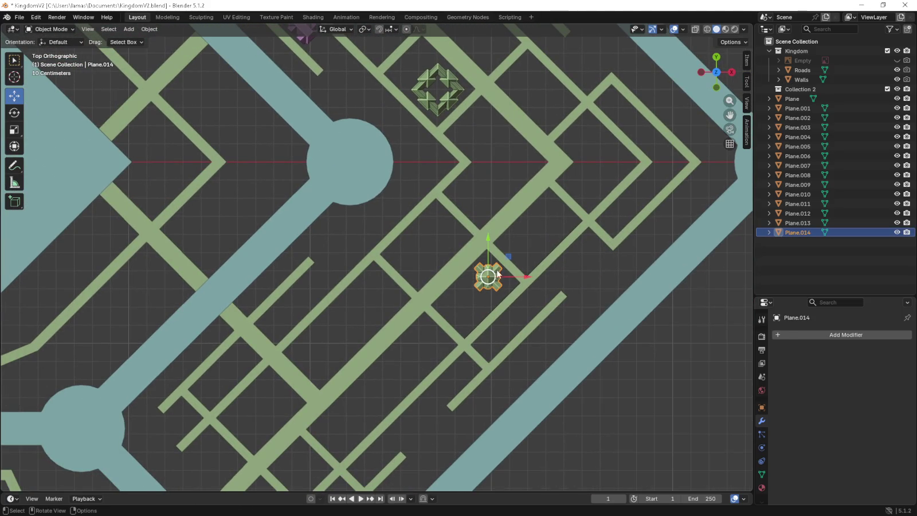
pyautogui.moveTo(507, 257); pyautogui.dragTo(482, 279)
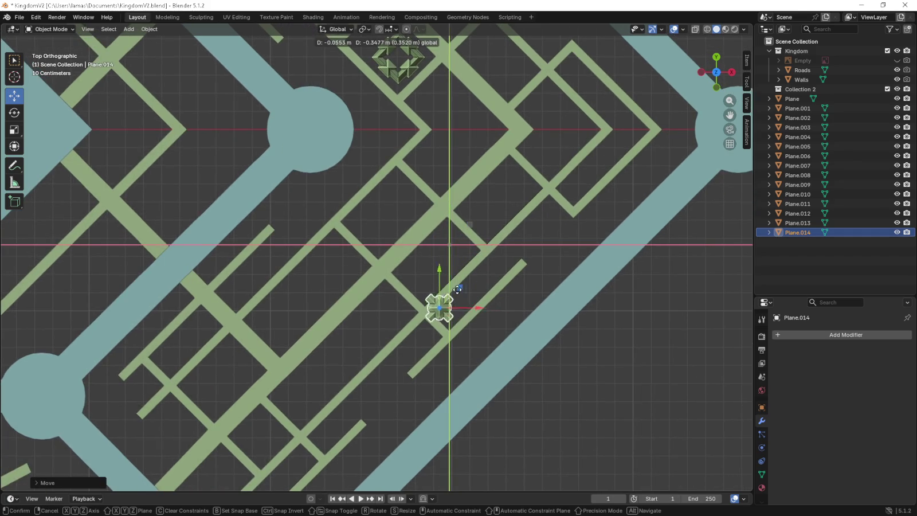
pyautogui.moveTo(482, 279); pyautogui.dragTo(408, 282)
pyautogui.scroll(-3, 408, 282)
pyautogui.keyDown('shift'); pyautogui.moveTo(408, 282); pyautogui.dragTo(512, 309, button='middle'); pyautogui.keyUp('shift')
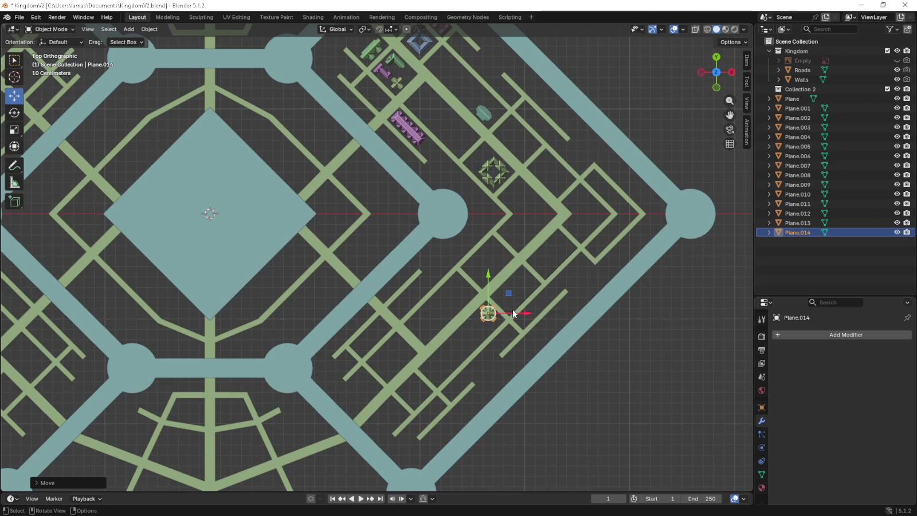
pyautogui.scroll(-1, 457, 282)
pyautogui.scroll(-1, 395, 281)
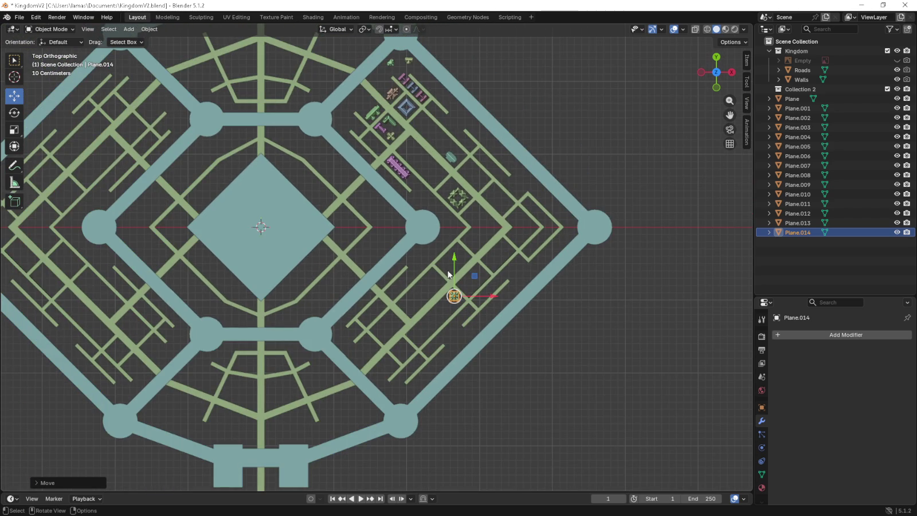
pyautogui.moveTo(473, 276)
pyautogui.mouseDown()
pyautogui.moveTo(377, 106)
pyautogui.moveTo(363, 98)
pyautogui.mouseUp()
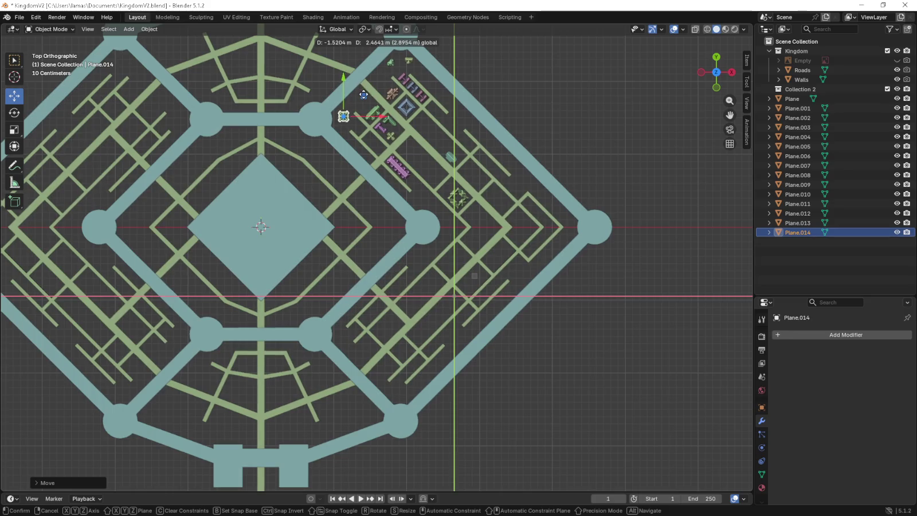
pyautogui.moveTo(363, 98)
pyautogui.mouseDown()
pyautogui.moveTo(337, 310)
pyautogui.moveTo(298, 338)
pyautogui.moveTo(429, 327)
pyautogui.moveTo(379, 293)
pyautogui.moveTo(398, 305)
pyautogui.moveTo(440, 243)
pyautogui.moveTo(473, 275)
pyautogui.moveTo(487, 125)
pyautogui.moveTo(479, 133)
pyautogui.moveTo(467, 122)
pyautogui.mouseUp()
pyautogui.scroll(5, 465, 121)
pyautogui.click(464, 121)
# Fine-tune the building's final position with two small G nudges.
pyautogui.moveTo(464, 121)
pyautogui.keyDown('shift'); pyautogui.mouseDown(button='middle')
pyautogui.moveTo(383, 354)
pyautogui.moveTo(393, 308)
pyautogui.mouseUp(button='middle'); pyautogui.keyUp('shift')
pyautogui.click(424, 253)
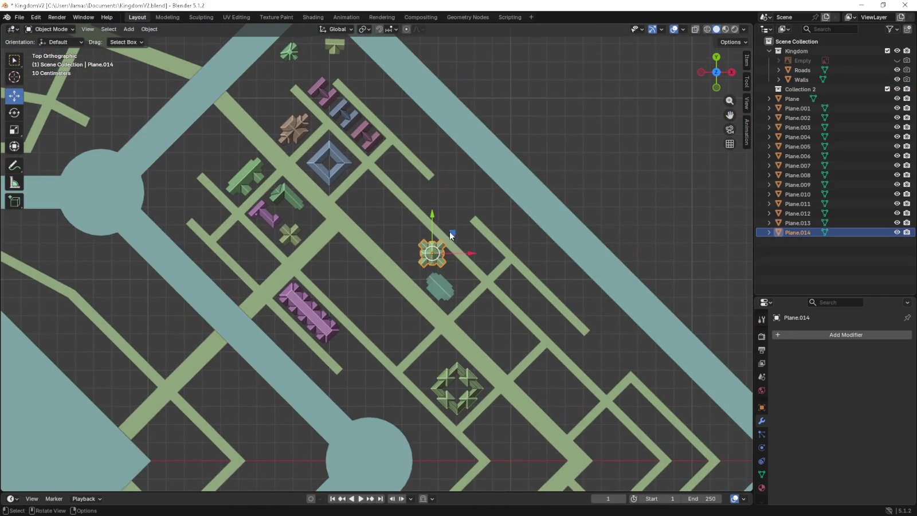
pyautogui.press('g')
pyautogui.moveTo(438, 236); pyautogui.dragTo(434, 238)
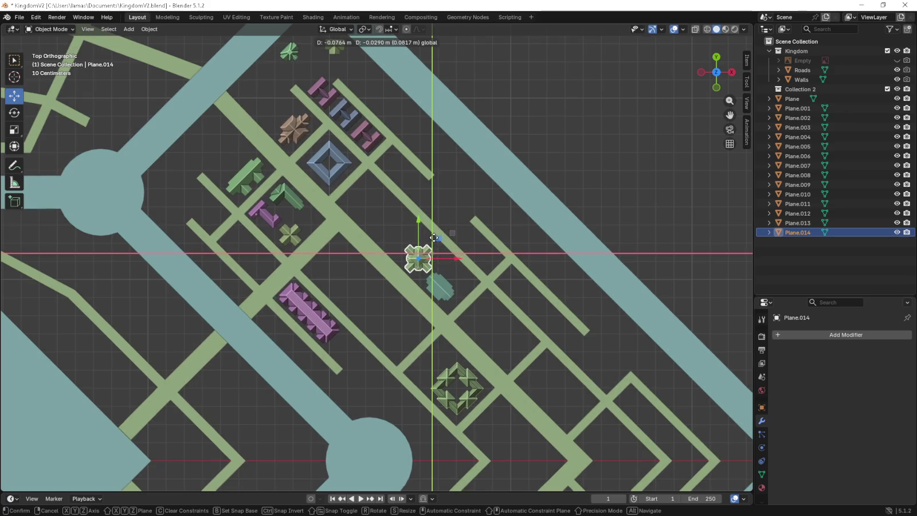
pyautogui.click(429, 235)
pyautogui.scroll(5, 459, 268)
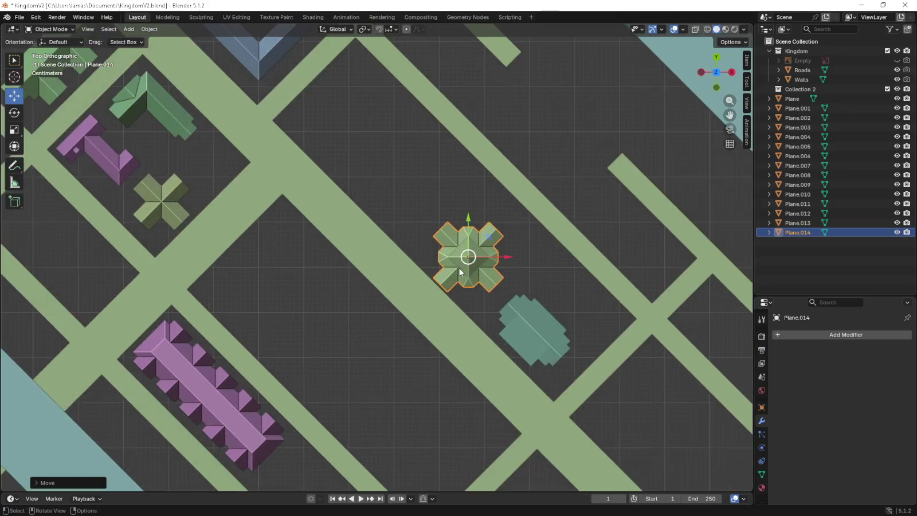
pyautogui.keyDown('shift'); pyautogui.moveTo(459, 269); pyautogui.dragTo(352, 260, button='middle'); pyautogui.keyUp('shift')
pyautogui.press('g')
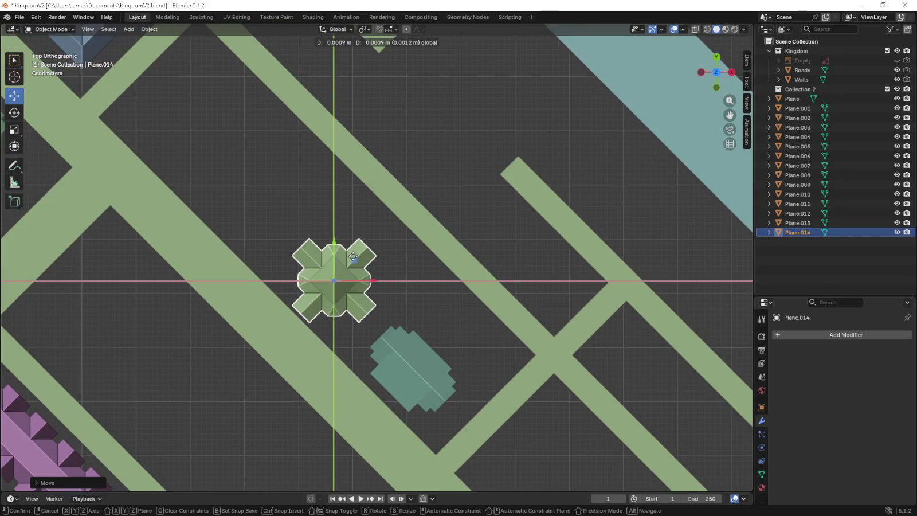
pyautogui.click(355, 260)
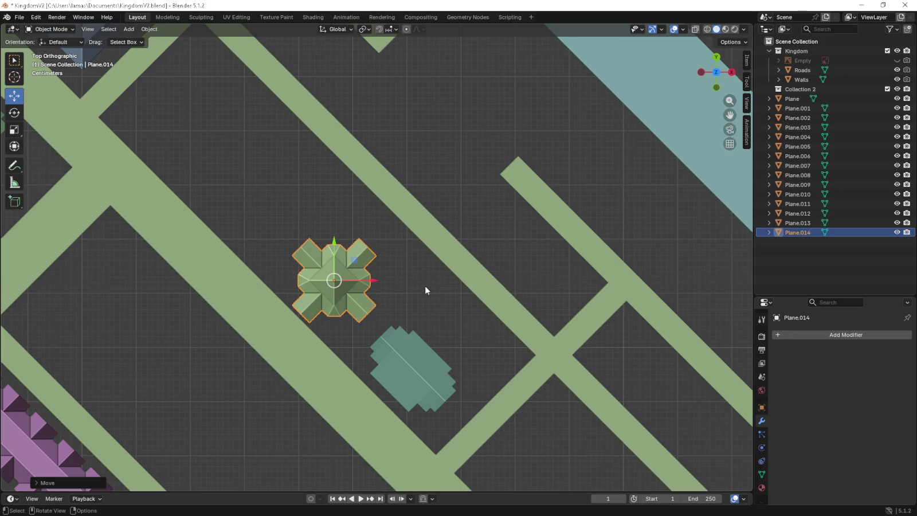
# Deselect the building and orbit to inspect the town in 3D.
pyautogui.keyDown('shift'); pyautogui.moveTo(412, 286); pyautogui.dragTo(456, 333, button='middle'); pyautogui.keyUp('shift')
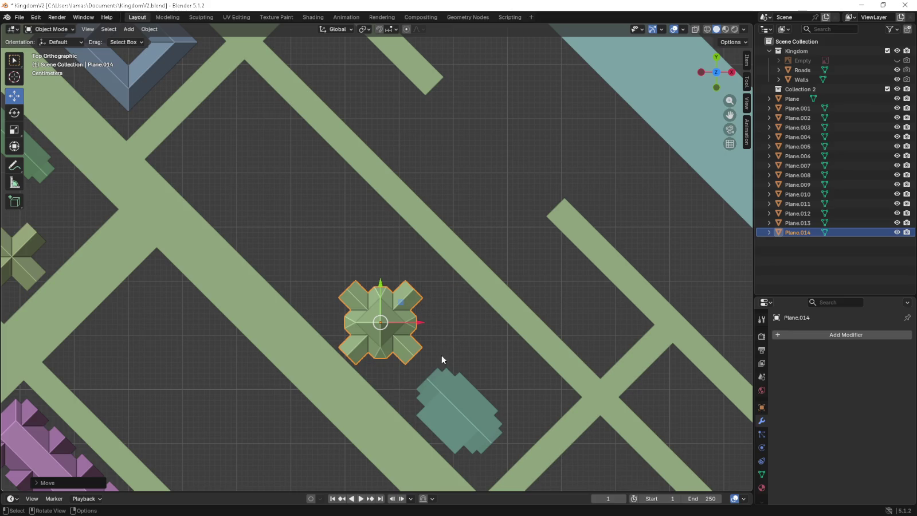
pyautogui.click(521, 250)
pyautogui.scroll(-6, 446, 342)
pyautogui.scroll(-3, 439, 351)
pyautogui.moveTo(439, 350); pyautogui.dragTo(414, 250, button='middle')
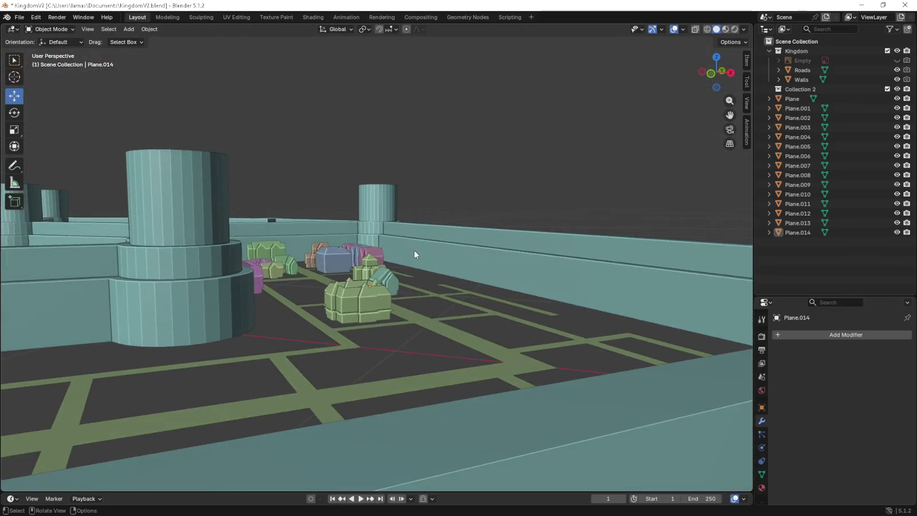
pyautogui.scroll(4, 399, 323)
pyautogui.moveTo(399, 324); pyautogui.dragTo(396, 291, button='middle')
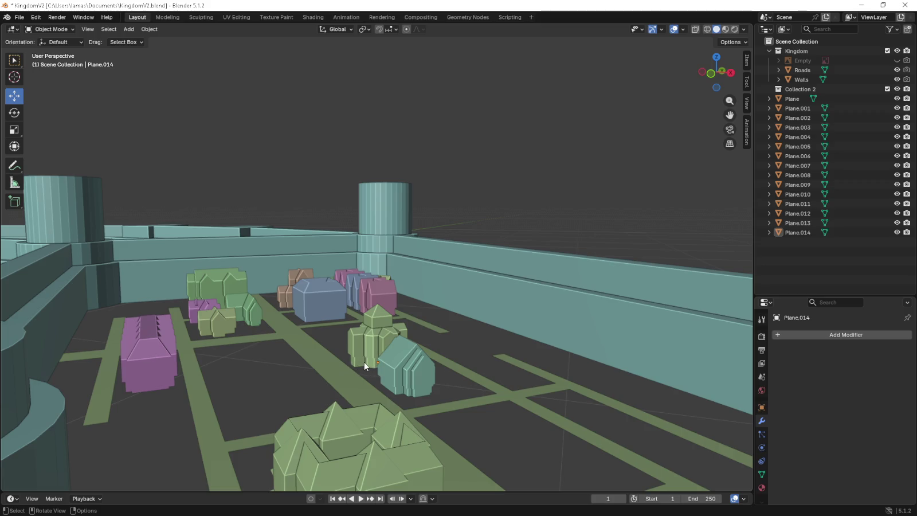
# Frame the kingdom in top view, hide the Kingdom collection and open the Shift+A Add menu.
pyautogui.press('KP_7')
pyautogui.scroll(-5, 378, 350)
pyautogui.keyDown('shift'); pyautogui.moveTo(376, 338); pyautogui.dragTo(584, 275, button='middle'); pyautogui.keyUp('shift')
pyautogui.scroll(-3, 584, 275)
pyautogui.keyDown('shift'); pyautogui.moveTo(345, 347); pyautogui.dragTo(391, 327, button='middle'); pyautogui.keyUp('shift')
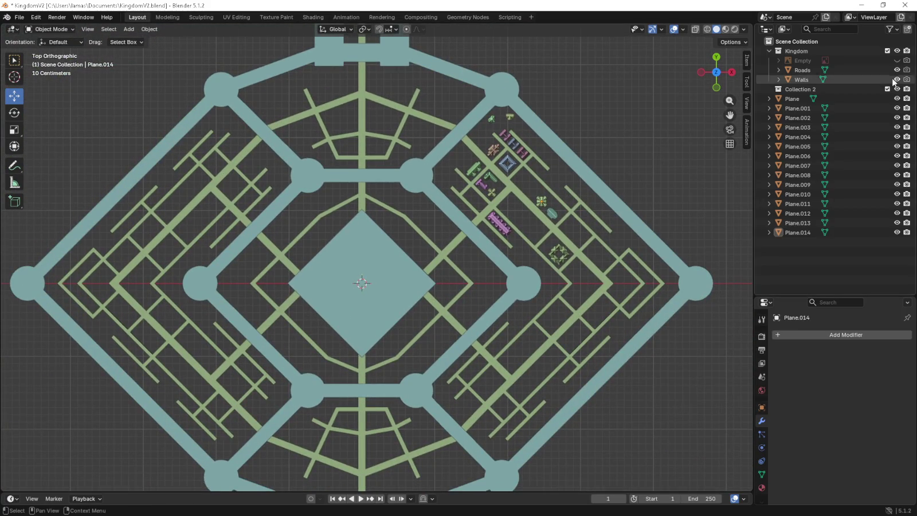
pyautogui.click(897, 51)
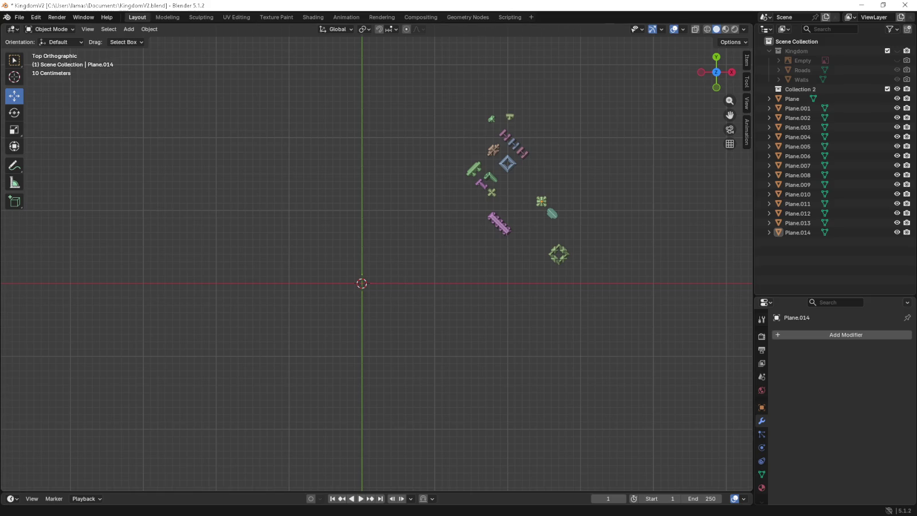
pyautogui.hotkey('shift', 'a')
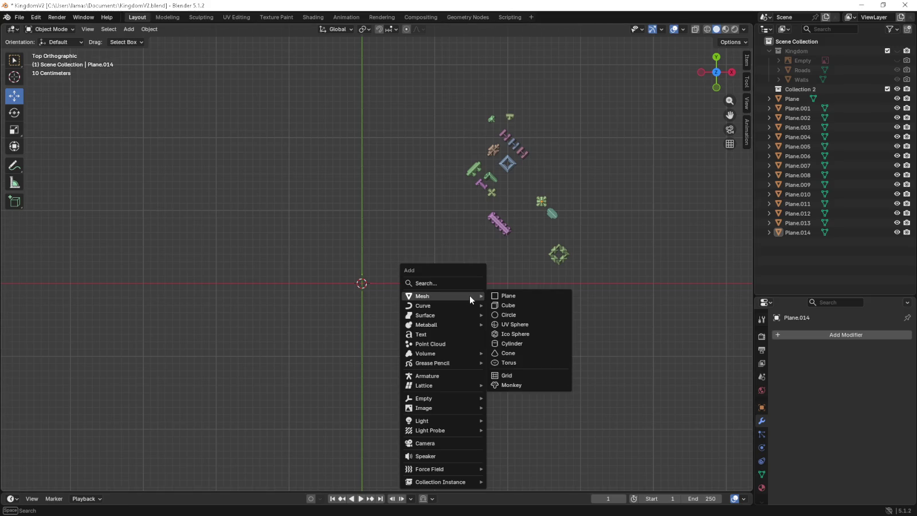
# Add a new plane, scale it down to 0.3 and enter Edit Mode.
pyautogui.click(501, 297)
pyautogui.press('s')
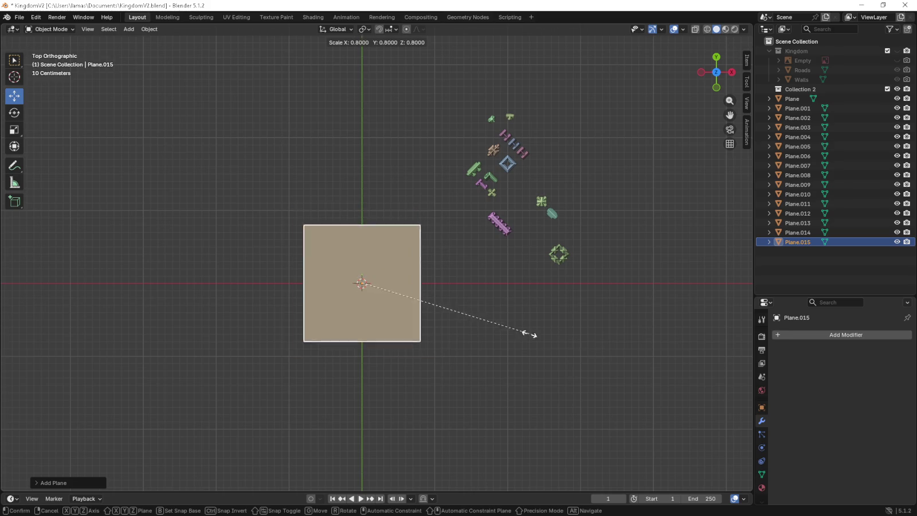
pyautogui.click(410, 311)
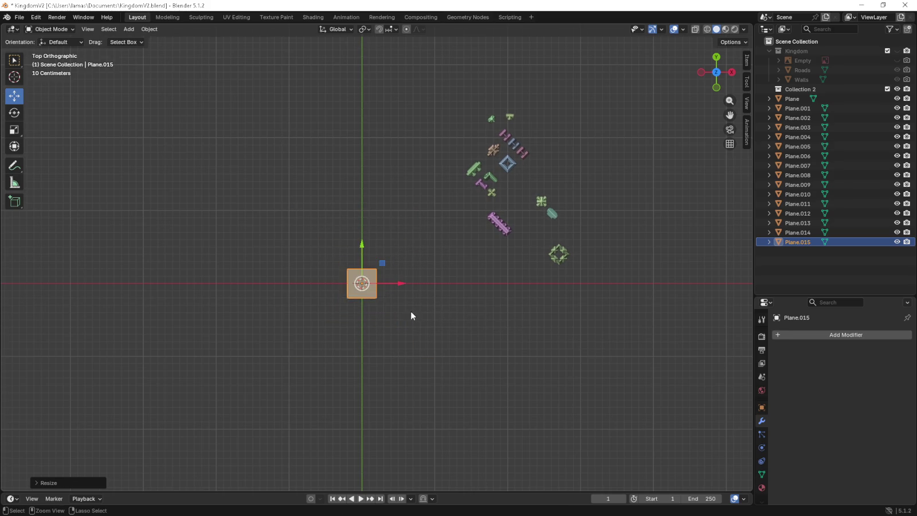
pyautogui.scroll(4, 384, 301)
pyautogui.scroll(1, 384, 301)
pyautogui.click(51, 29)
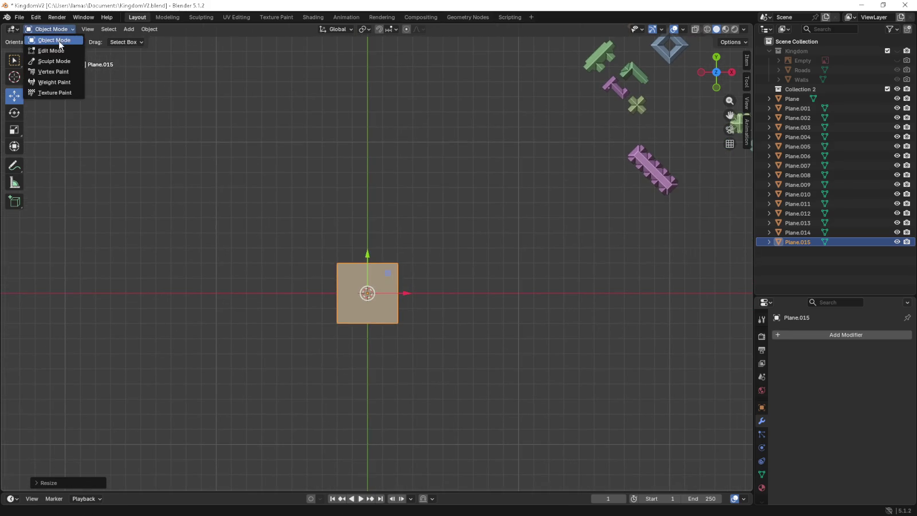
pyautogui.click(52, 50)
# Move the plane's right edge outward to stretch it into a long rectangle.
pyautogui.keyDown('shift'); pyautogui.moveTo(367, 197); pyautogui.dragTo(319, 194, button='middle'); pyautogui.keyUp('shift')
pyautogui.click(86, 29)
pyautogui.scroll(2, 298, 212)
pyautogui.click(342, 274)
pyautogui.press('a')
pyautogui.moveTo(299, 289); pyautogui.dragTo(515, 290)
pyautogui.click(386, 290)
pyautogui.moveTo(524, 313)
pyautogui.keyDown('shift'); pyautogui.mouseDown(button='middle')
pyautogui.moveTo(503, 307)
pyautogui.moveTo(344, 347)
pyautogui.mouseUp(button='middle'); pyautogui.keyUp('shift')
pyautogui.scroll(-2, 487, 295)
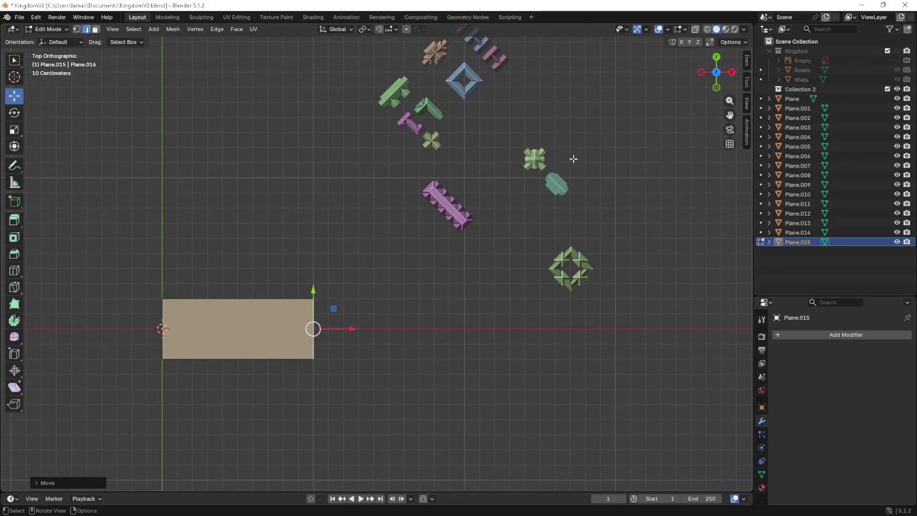
pyautogui.scroll(2, 403, 297)
pyautogui.keyDown('shift'); pyautogui.moveTo(304, 339); pyautogui.dragTo(370, 317, button='middle'); pyautogui.keyUp('shift')
# Grid the plane with 9 crosswise loop cuts and 3 lengthwise loop cuts.
pyautogui.click(313, 298)
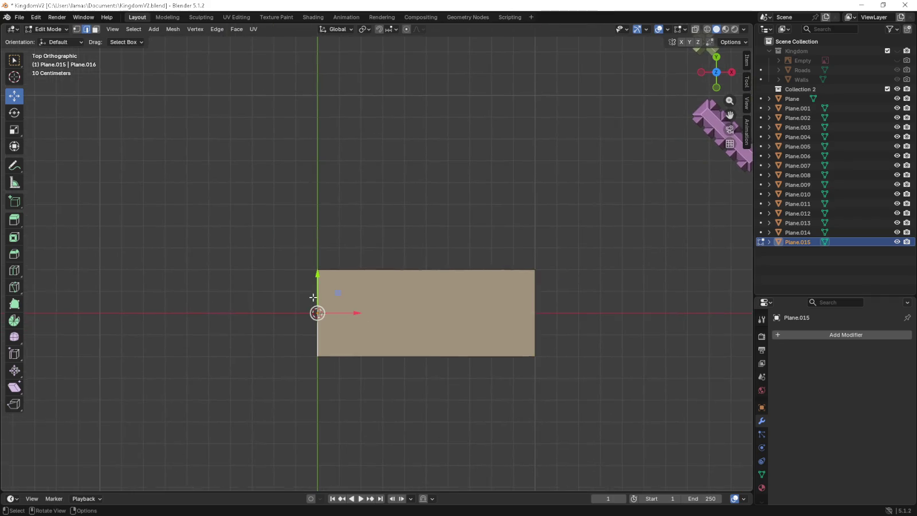
pyautogui.click(77, 29)
pyautogui.hotkey('ctrl', 'r')
pyautogui.scroll(6, 401, 288)
pyautogui.scroll(2, 397, 275)
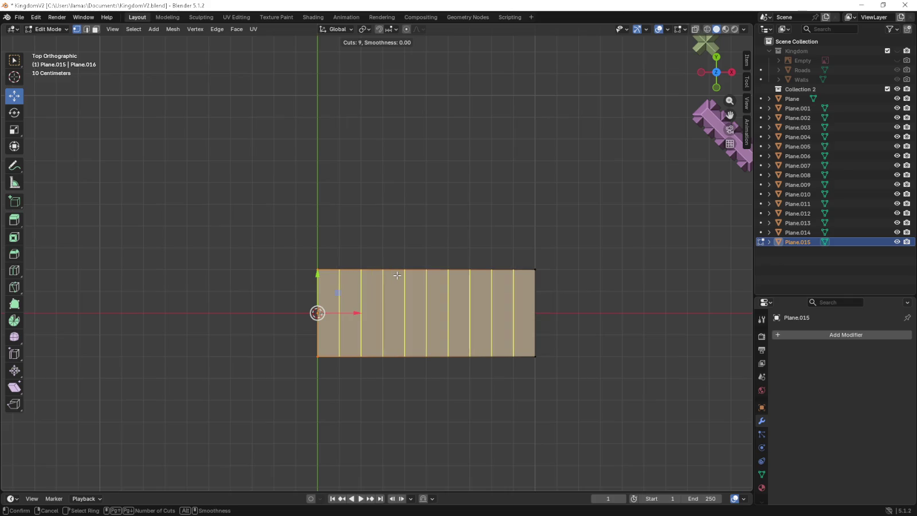
pyautogui.click(397, 275)
pyautogui.rightClick(397, 275)
pyautogui.hotkey('ctrl', 'r')
pyautogui.scroll(1, 328, 302)
pyautogui.scroll(1, 328, 301)
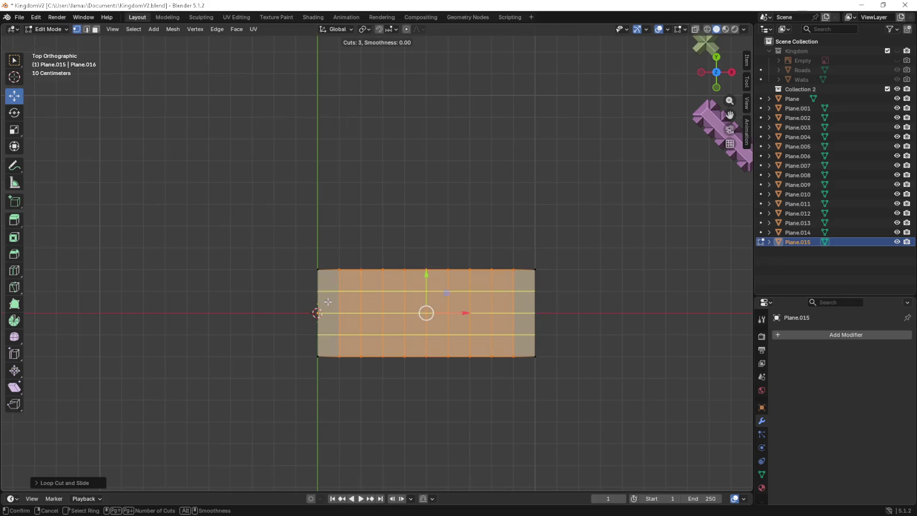
pyautogui.click(328, 301)
# Extrude the left edge into a strip and split it with one loop cut.
pyautogui.moveTo(298, 287); pyautogui.dragTo(322, 337)
pyautogui.press('e')
pyautogui.click(313, 317)
pyautogui.hotkey('ctrl', 'r')
pyautogui.click(304, 312)
pyautogui.rightClick(304, 312)
# Select a run of top-side edges and start extruding them upward.
pyautogui.scroll(-2, 524, 309)
pyautogui.moveTo(522, 307)
pyautogui.keyDown('shift'); pyautogui.mouseDown(button='middle')
pyautogui.moveTo(470, 325)
pyautogui.moveTo(373, 304)
pyautogui.mouseUp(button='middle'); pyautogui.keyUp('shift')
pyautogui.scroll(1, 402, 306)
pyautogui.scroll(1, 349, 302)
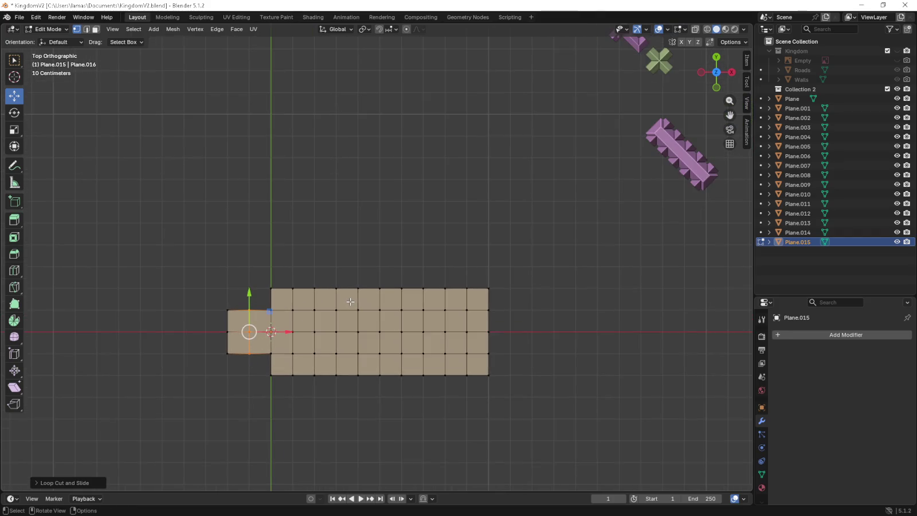
pyautogui.moveTo(349, 277); pyautogui.dragTo(403, 294)
pyautogui.press('e')
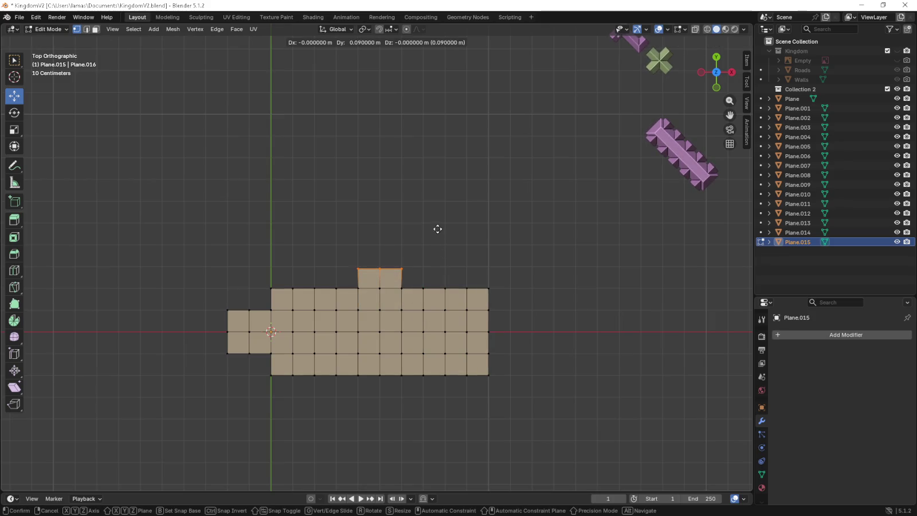
# Replace the small top piece with a wider row of cells on the top side.
pyautogui.click(437, 207)
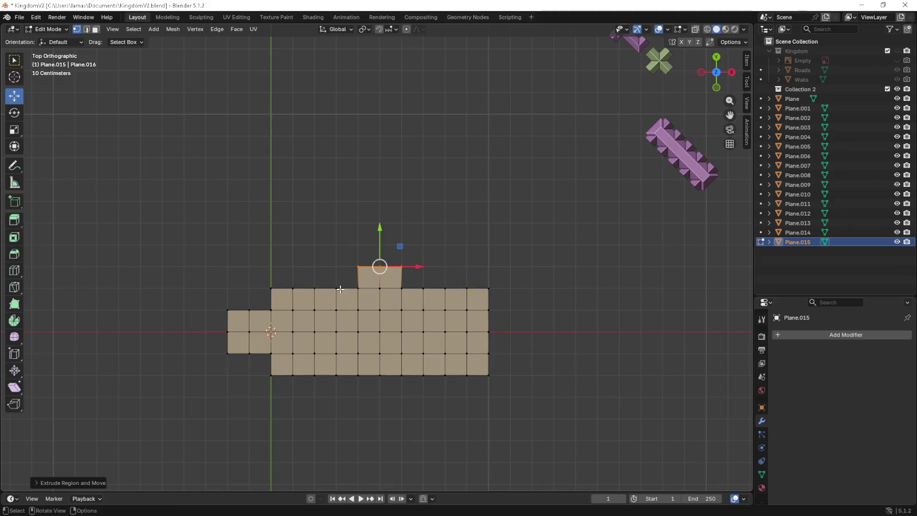
pyautogui.hotkey('ctrl', 'z')
pyautogui.moveTo(327, 269); pyautogui.dragTo(437, 304)
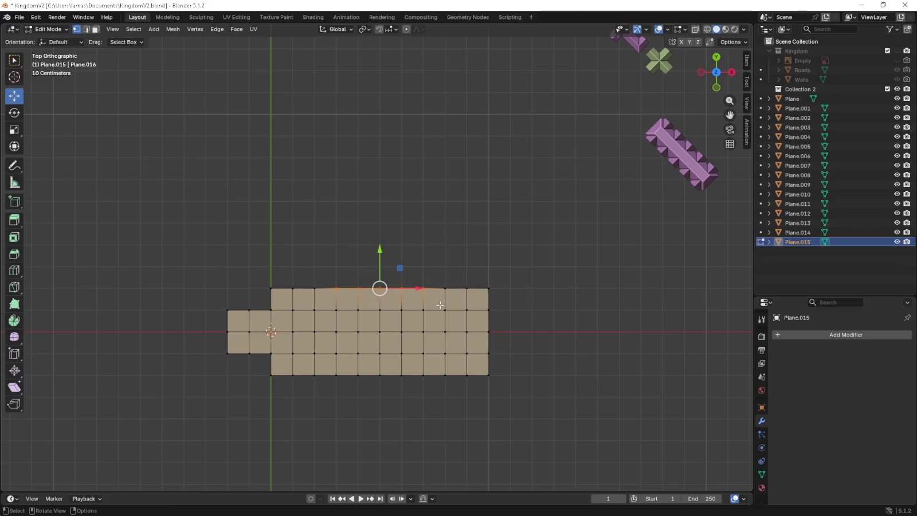
pyautogui.press('g')
pyautogui.click(434, 283)
pyautogui.moveTo(403, 344)
pyautogui.keyDown('shift'); pyautogui.mouseDown(button='middle')
pyautogui.moveTo(395, 286)
pyautogui.moveTo(350, 293)
pyautogui.mouseUp(button='middle'); pyautogui.keyUp('shift')
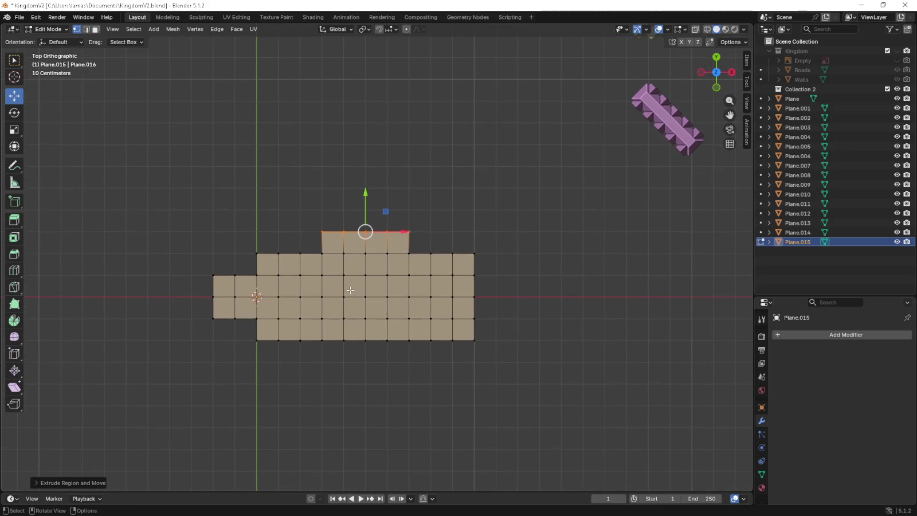
# Extrude the floor plan up into 0.21 m walls from the side view.
pyautogui.press('KP_3')
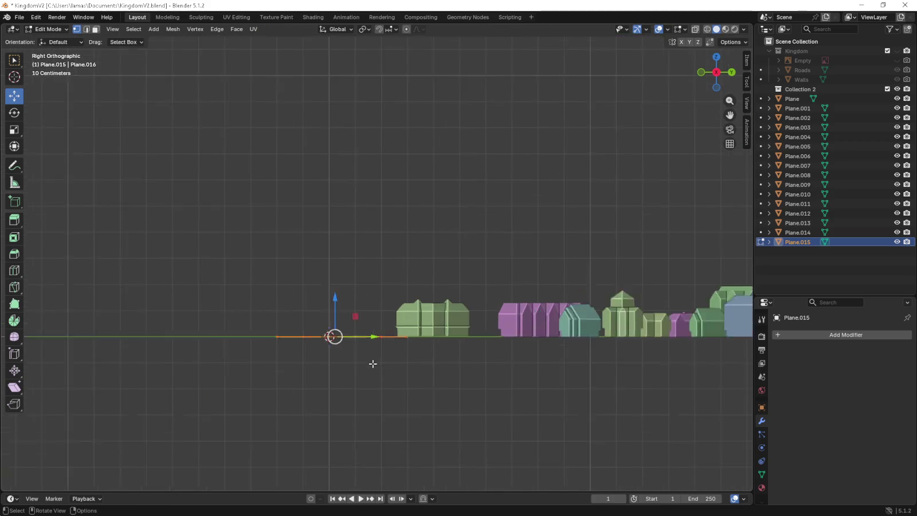
pyautogui.press('e')
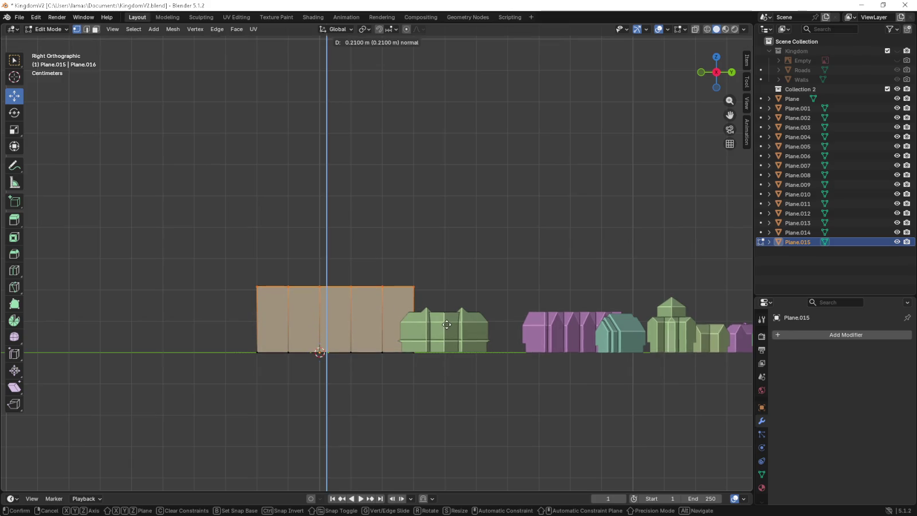
pyautogui.click(449, 325)
pyautogui.moveTo(415, 322)
pyautogui.mouseDown(button='middle')
pyautogui.moveTo(537, 340)
pyautogui.moveTo(472, 325)
pyautogui.mouseUp(button='middle')
pyautogui.press('KP_7')
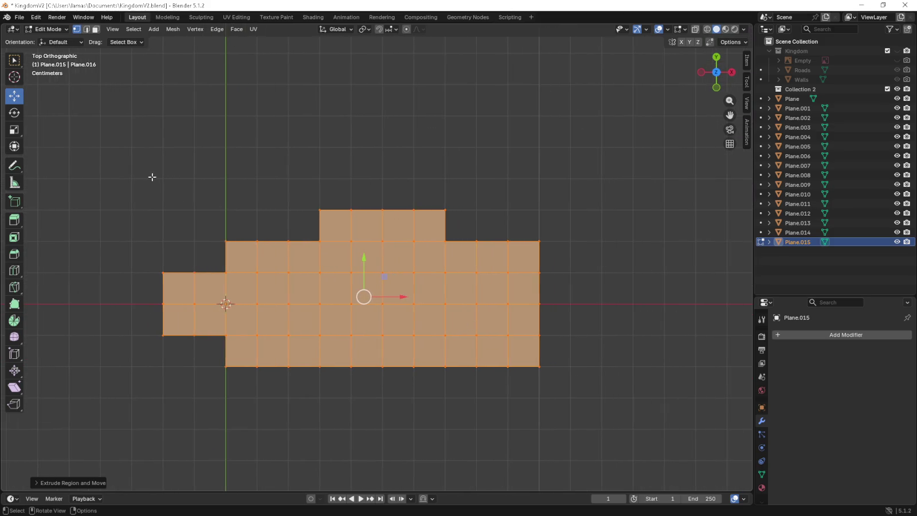
# Extrude the left notch's outline edges outward at a slant for the overhang.
pyautogui.click(227, 243)
pyautogui.keyDown('shift'); pyautogui.click(226, 273); pyautogui.keyUp('shift')
pyautogui.keyDown('shift'); pyautogui.click(158, 270); pyautogui.keyUp('shift')
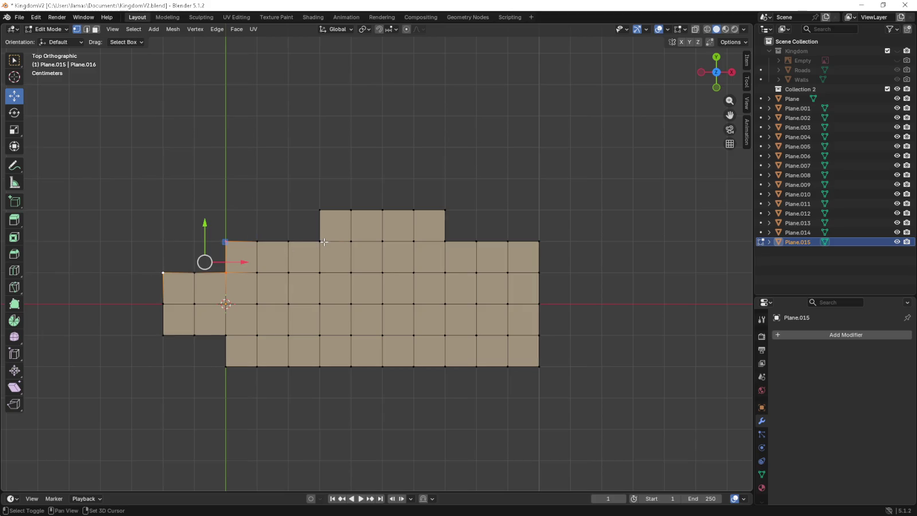
pyautogui.keyDown('shift'); pyautogui.moveTo(247, 226); pyautogui.dragTo(331, 252, button='middle'); pyautogui.keyUp('shift')
pyautogui.scroll(5, 331, 252)
pyautogui.press('e')
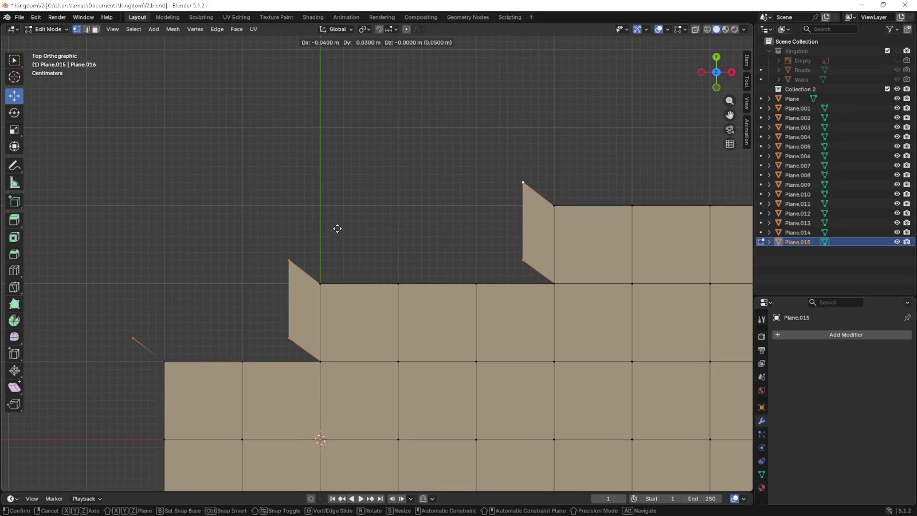
pyautogui.click(336, 225)
pyautogui.scroll(-3, 335, 225)
pyautogui.scroll(-1, 441, 249)
pyautogui.keyDown('shift'); pyautogui.moveTo(441, 249); pyautogui.dragTo(308, 237, button='middle'); pyautogui.keyUp('shift')
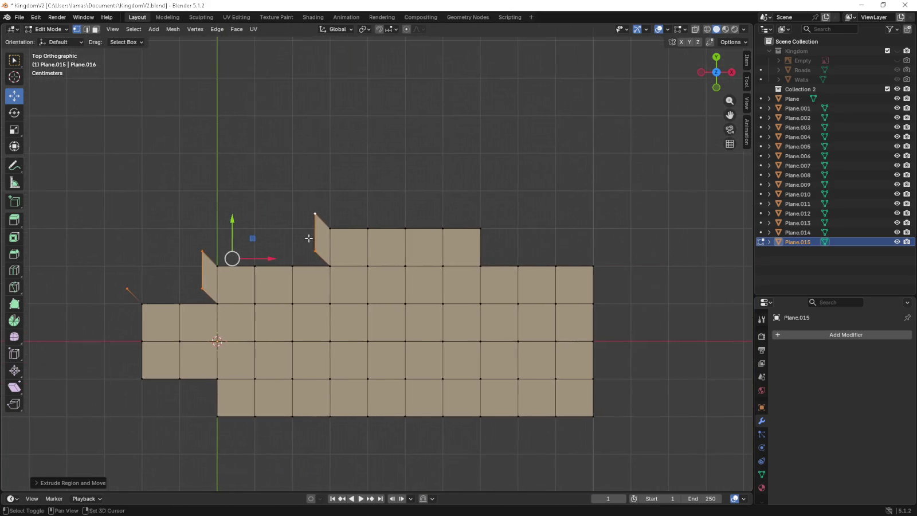
# Extrude the upper-section and right-edge outline diagonally outward.
pyautogui.click(480, 229)
pyautogui.keyDown('shift'); pyautogui.click(480, 265); pyautogui.keyUp('shift')
pyautogui.keyDown('shift'); pyautogui.click(518, 266); pyautogui.keyUp('shift')
pyautogui.keyDown('shift'); pyautogui.click(555, 266); pyautogui.keyUp('shift')
pyautogui.keyDown('shift'); pyautogui.click(593, 266); pyautogui.keyUp('shift')
pyautogui.scroll(3, 514, 290)
pyautogui.press('e')
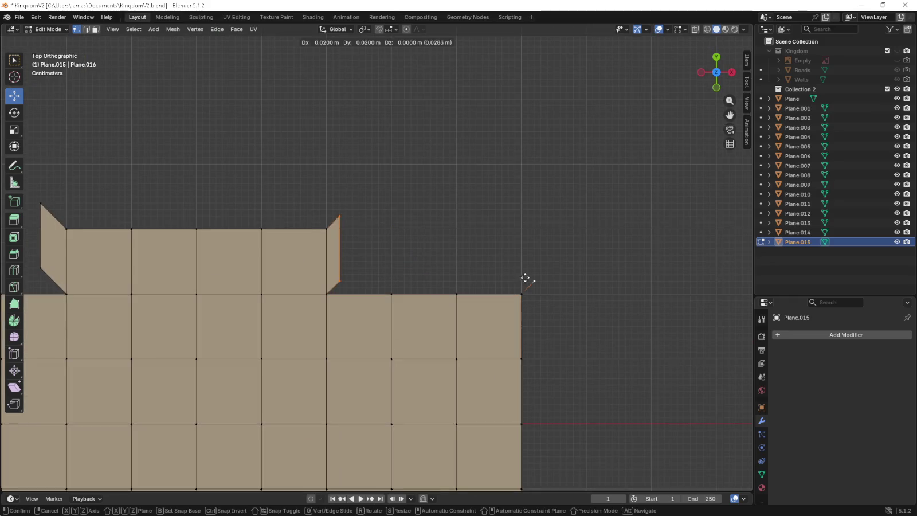
pyautogui.click(535, 266)
# Extrude the bottom-right corner outward.
pyautogui.scroll(-4, 538, 266)
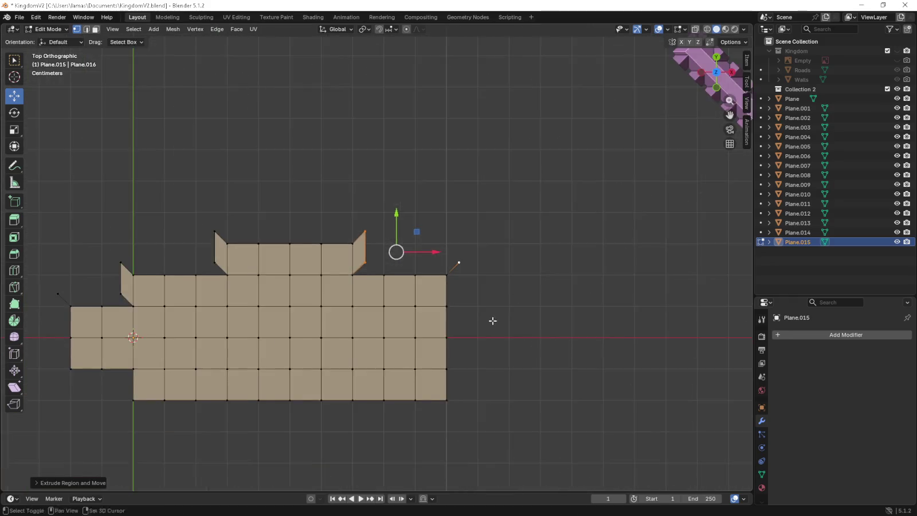
pyautogui.keyDown('shift'); pyautogui.moveTo(491, 319); pyautogui.dragTo(470, 308, button='middle'); pyautogui.keyUp('shift')
pyautogui.scroll(3, 427, 320)
pyautogui.press('e')
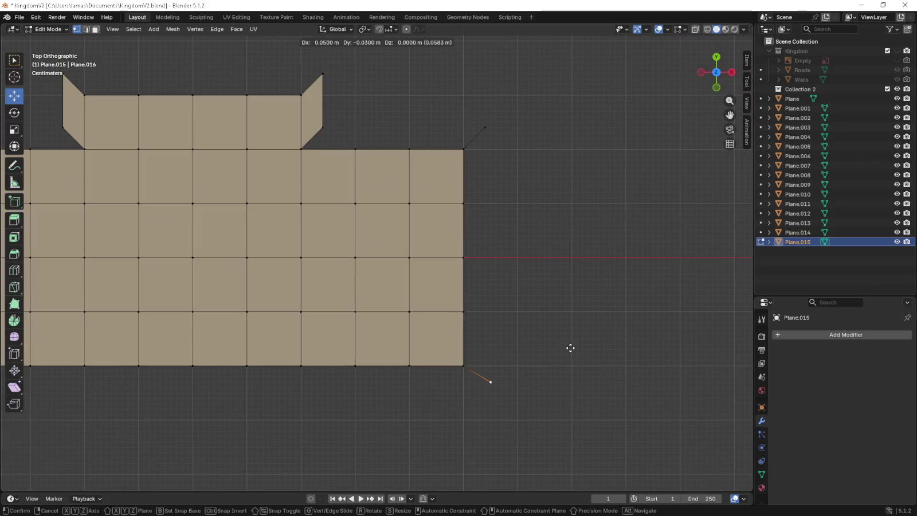
pyautogui.click(568, 350)
# Extrude the lower-left corner outline outward.
pyautogui.keyDown('shift'); pyautogui.moveTo(528, 352); pyautogui.dragTo(564, 303, button='middle'); pyautogui.keyUp('shift')
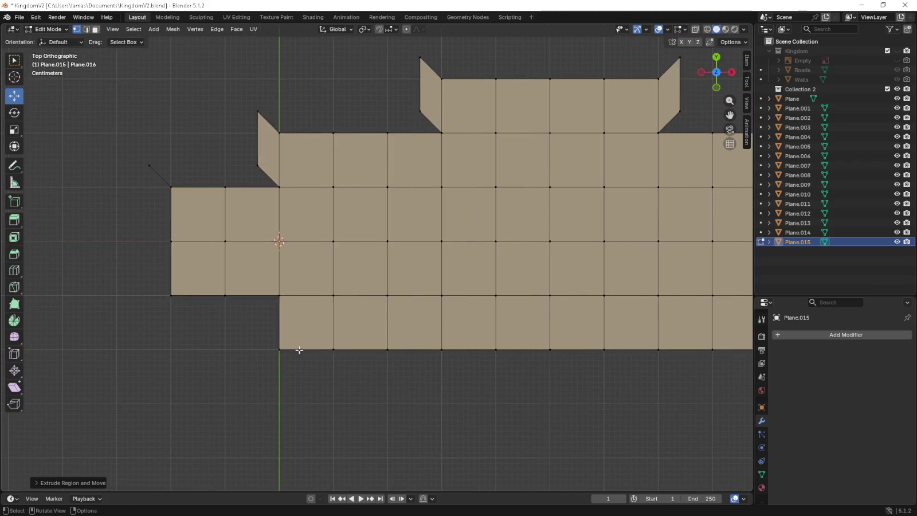
pyautogui.click(280, 349)
pyautogui.keyDown('shift'); pyautogui.click(279, 296); pyautogui.keyUp('shift')
pyautogui.keyDown('shift'); pyautogui.click(173, 296); pyautogui.keyUp('shift')
pyautogui.press('e')
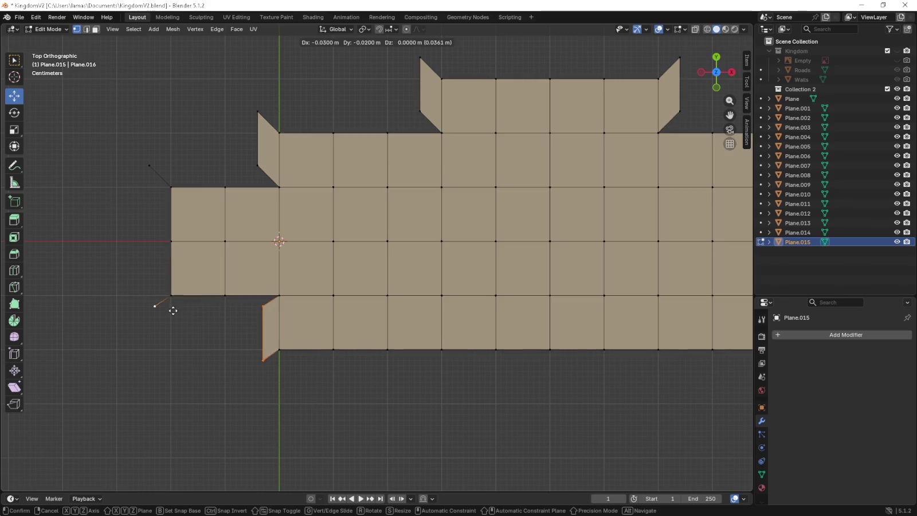
pyautogui.click(168, 319)
pyautogui.scroll(-3, 168, 319)
# Fill the rim gaps with faces on the right side, upper notches, left notch and lower-left.
pyautogui.moveTo(281, 345)
pyautogui.mouseDown()
pyautogui.moveTo(671, 307)
pyautogui.moveTo(678, 288)
pyautogui.mouseUp()
pyautogui.keyDown('shift'); pyautogui.moveTo(671, 154); pyautogui.dragTo(620, 352); pyautogui.keyUp('shift')
pyautogui.press('f')
pyautogui.moveTo(536, 192); pyautogui.dragTo(658, 167)
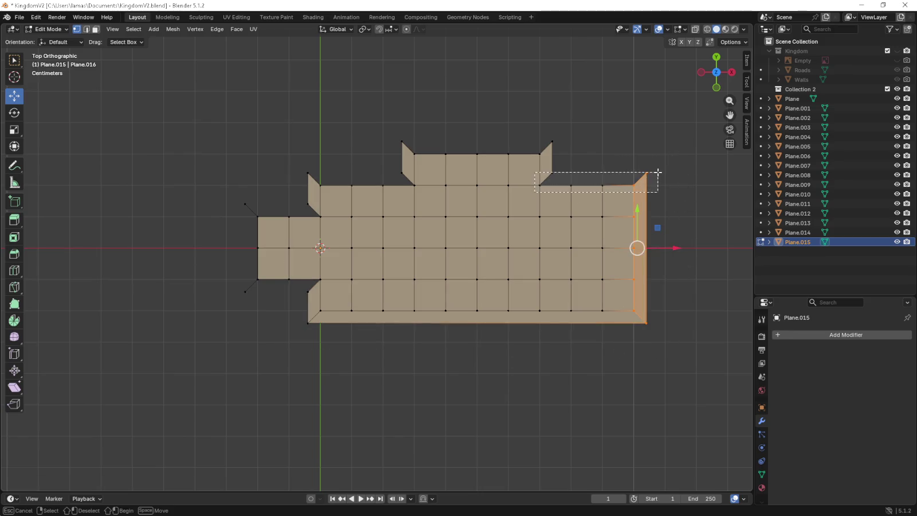
pyautogui.press('f')
pyautogui.moveTo(577, 132); pyautogui.dragTo(390, 162)
pyautogui.moveTo(421, 192); pyautogui.dragTo(298, 168)
pyautogui.press('f')
pyautogui.moveTo(330, 219)
pyautogui.mouseDown()
pyautogui.moveTo(242, 195)
pyautogui.moveTo(262, 309)
pyautogui.moveTo(322, 279)
pyautogui.mouseUp()
pyautogui.press('f')
pyautogui.press('f')
pyautogui.press('f')
pyautogui.keyDown('shift'); pyautogui.moveTo(524, 262); pyautogui.dragTo(475, 287, button='middle'); pyautogui.keyUp('shift')
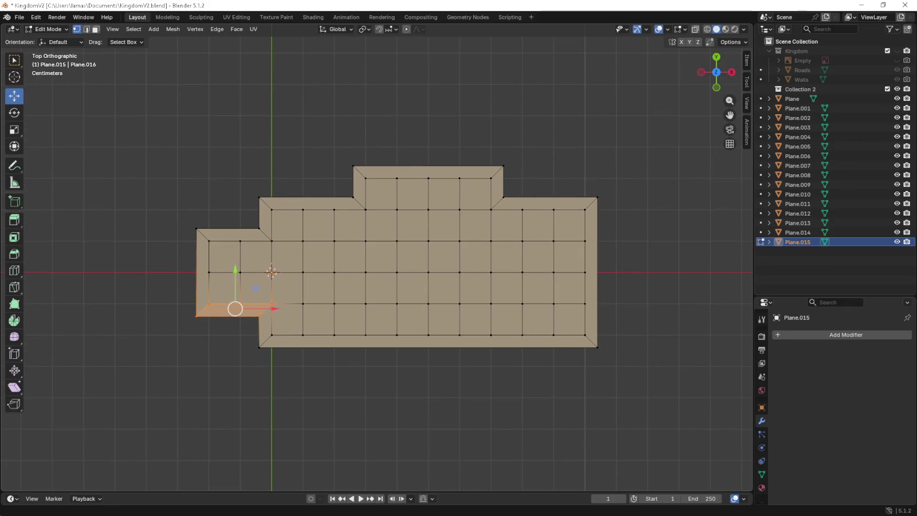
# Select all faces and extrude them upward in Front view.
pyautogui.click(95, 30)
pyautogui.moveTo(664, 150); pyautogui.dragTo(139, 356)
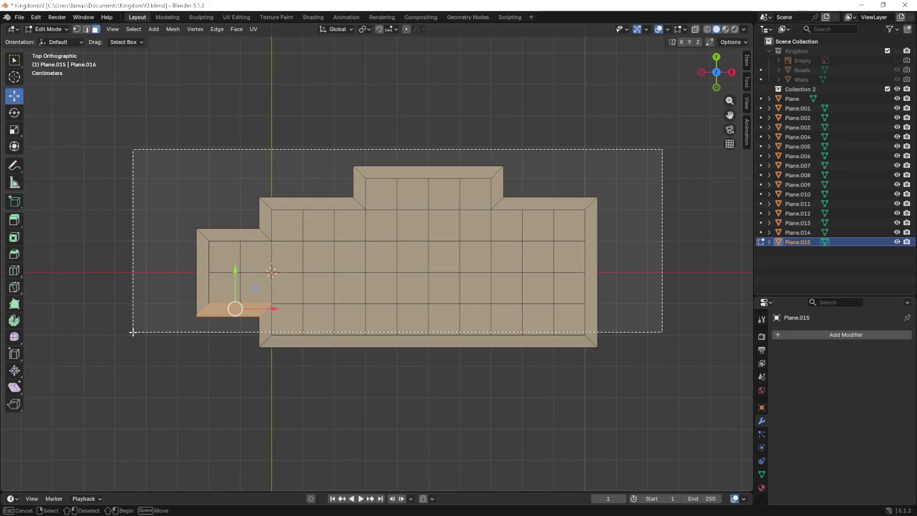
pyautogui.press('KP_1')
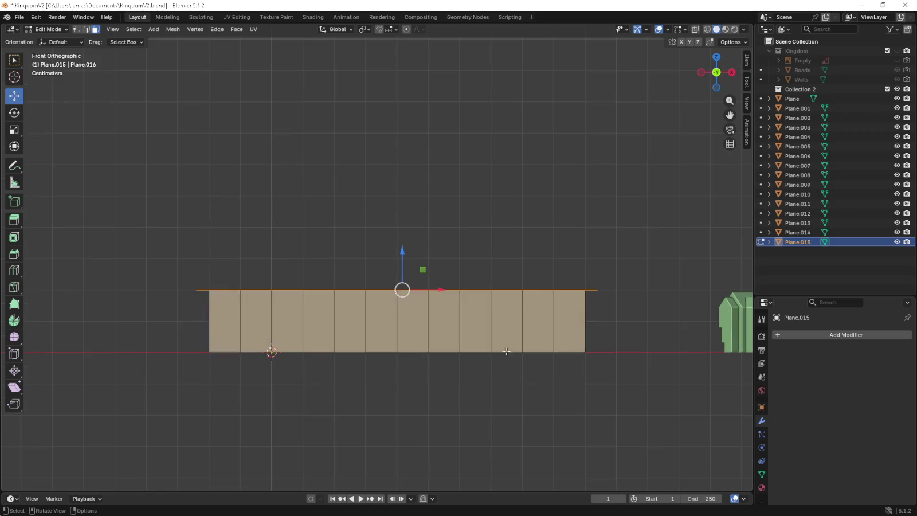
pyautogui.press('e')
pyautogui.click(627, 340)
pyautogui.moveTo(627, 340); pyautogui.dragTo(629, 305, button='middle')
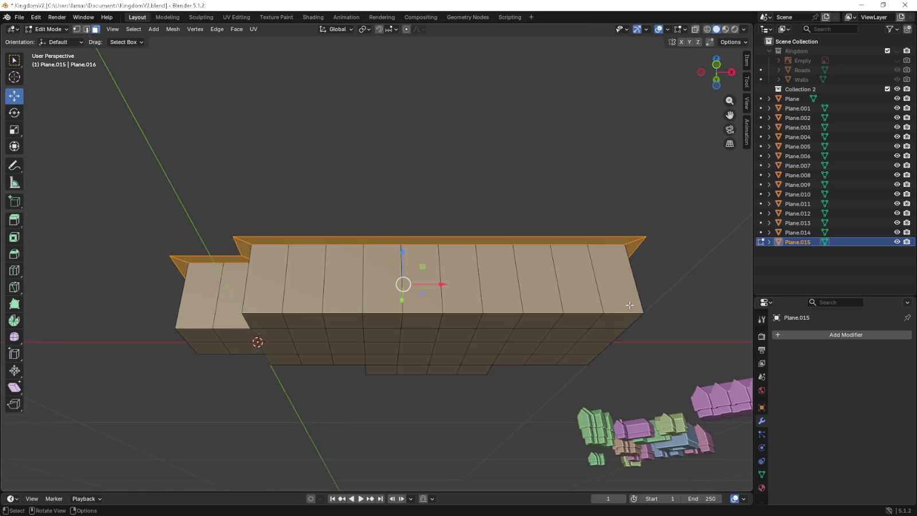
pyautogui.moveTo(566, 282)
pyautogui.mouseDown(button='middle')
pyautogui.moveTo(536, 309)
pyautogui.moveTo(555, 336)
pyautogui.moveTo(563, 291)
pyautogui.mouseUp(button='middle')
# Extrude and raise the top faces again, then reselect the whole mesh from top view.
pyautogui.press('e')
pyautogui.click(557, 330)
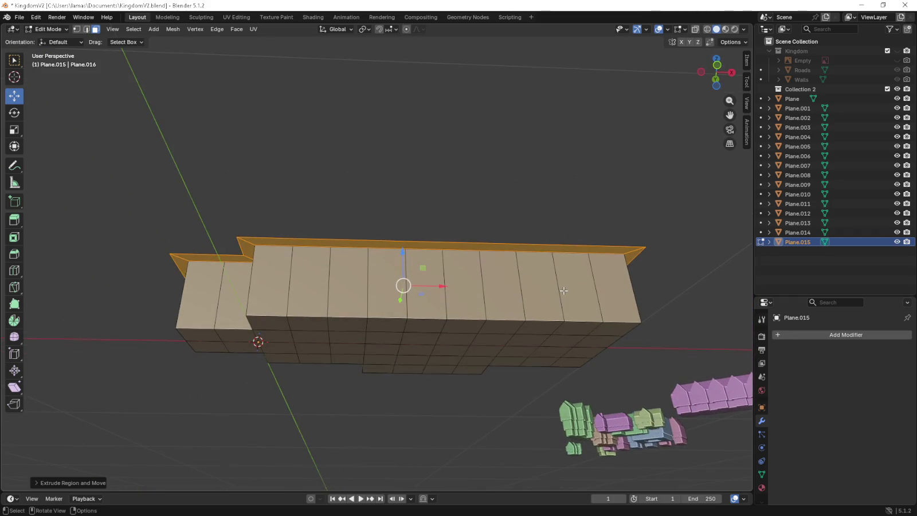
pyautogui.moveTo(406, 252)
pyautogui.mouseDown()
pyautogui.moveTo(407, 242)
pyautogui.moveTo(407, 253)
pyautogui.mouseUp()
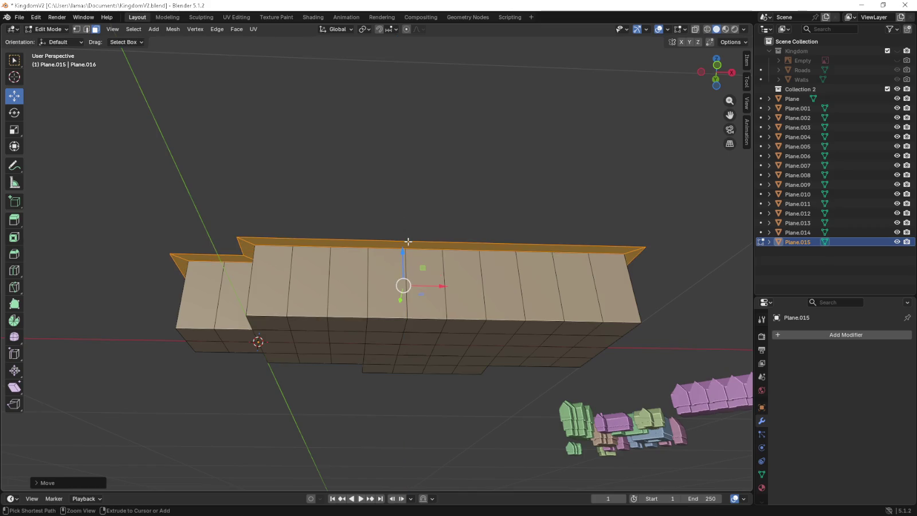
pyautogui.moveTo(407, 252); pyautogui.dragTo(422, 222, button='middle')
pyautogui.click(420, 233)
pyautogui.press('KP_7')
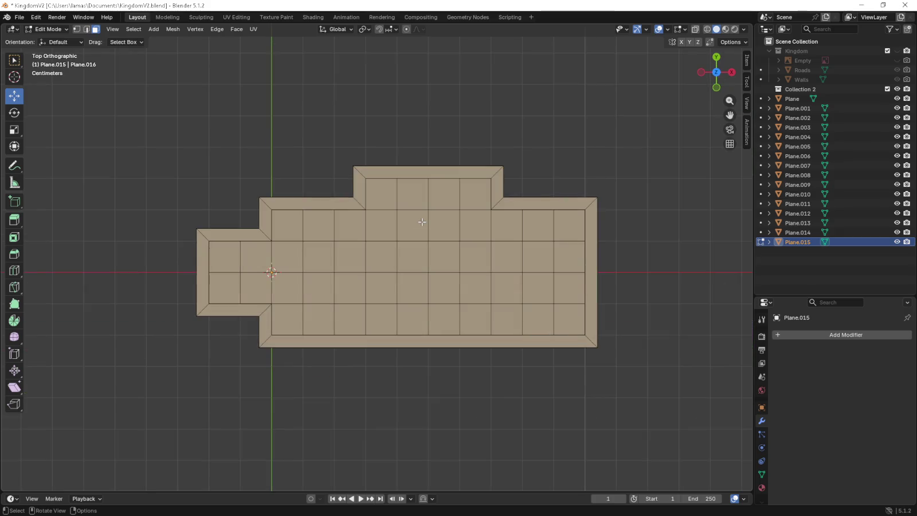
pyautogui.press('a')
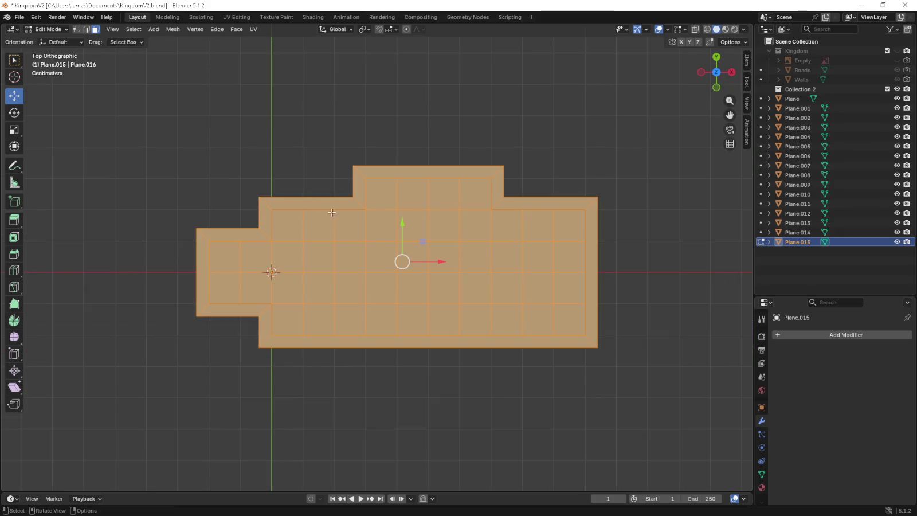
# Make three trial upward extrusions of the faces, cancelling each one.
pyautogui.moveTo(331, 222); pyautogui.dragTo(355, 130, button='middle')
pyautogui.press('e')
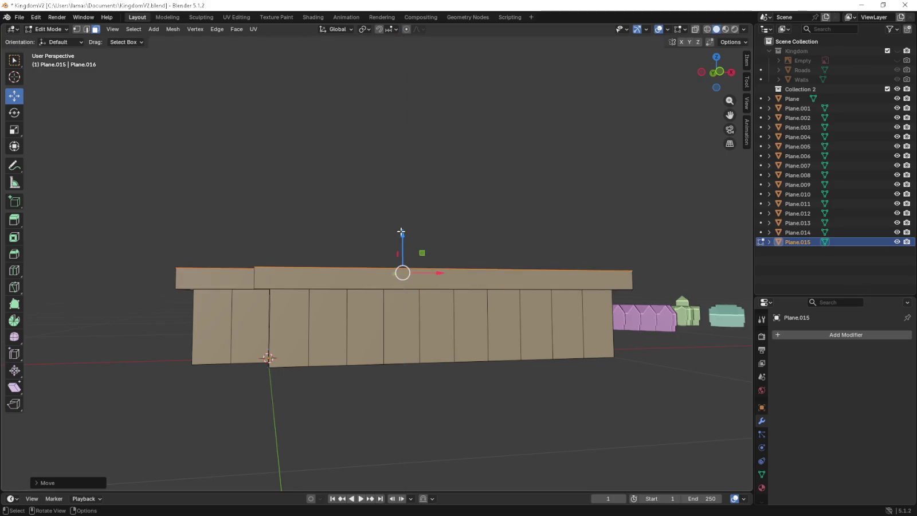
pyautogui.rightClick(401, 232)
pyautogui.press('e')
pyautogui.rightClick(401, 241)
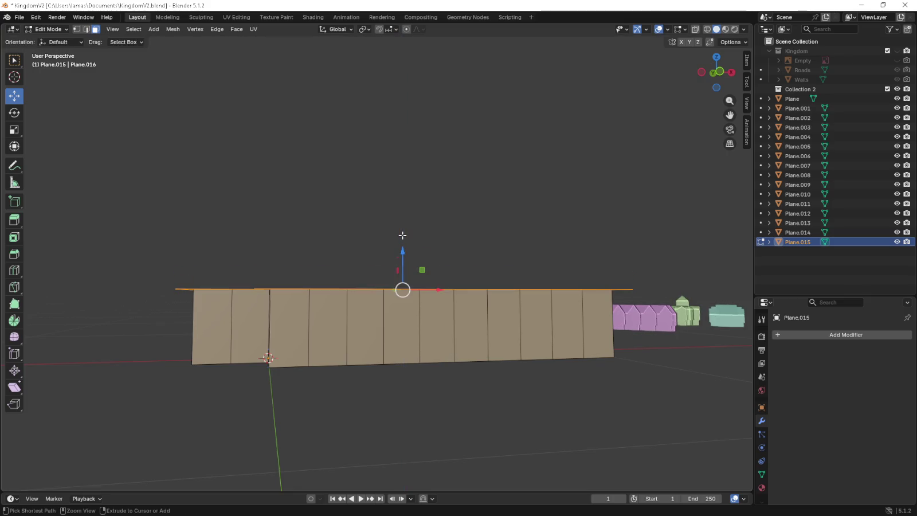
pyautogui.press('KP_7')
pyautogui.press('e')
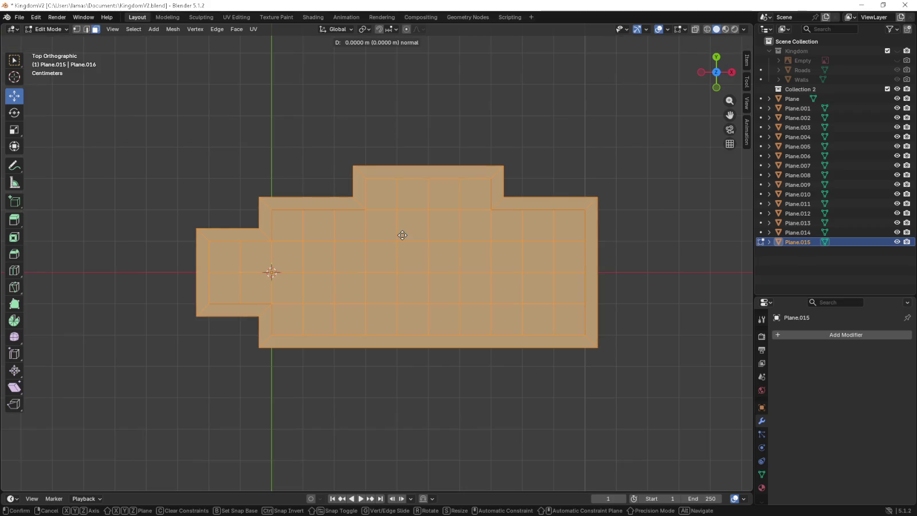
pyautogui.rightClick(402, 235)
# Reselect all faces and extrude them upward as a raised block in Front view.
pyautogui.moveTo(635, 388)
pyautogui.mouseDown()
pyautogui.moveTo(180, 133)
pyautogui.moveTo(495, 340)
pyautogui.moveTo(649, 409)
pyautogui.mouseUp()
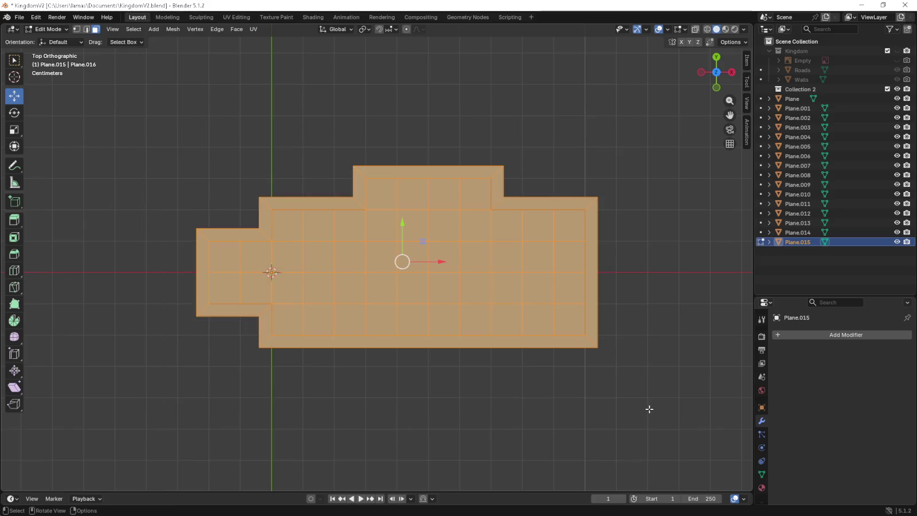
pyautogui.press('KP_1')
pyautogui.press('e')
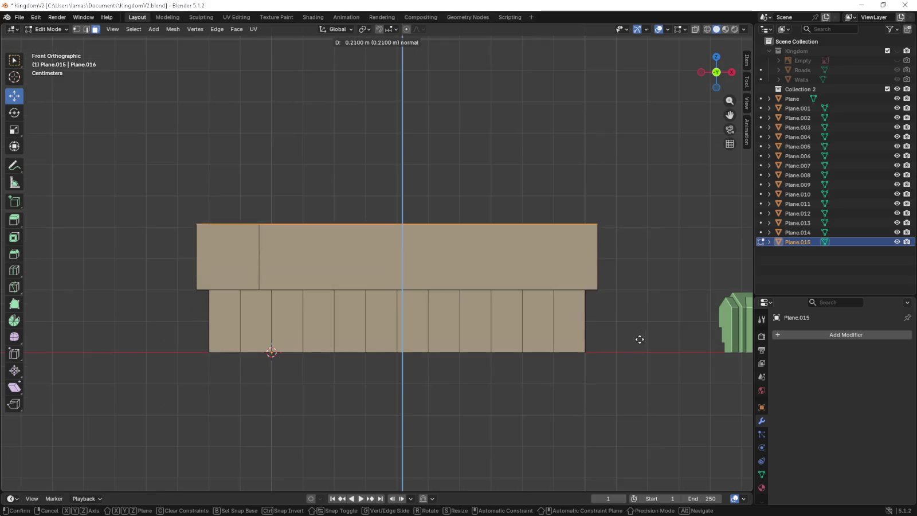
pyautogui.click(645, 282)
pyautogui.moveTo(608, 333); pyautogui.dragTo(585, 302, button='middle')
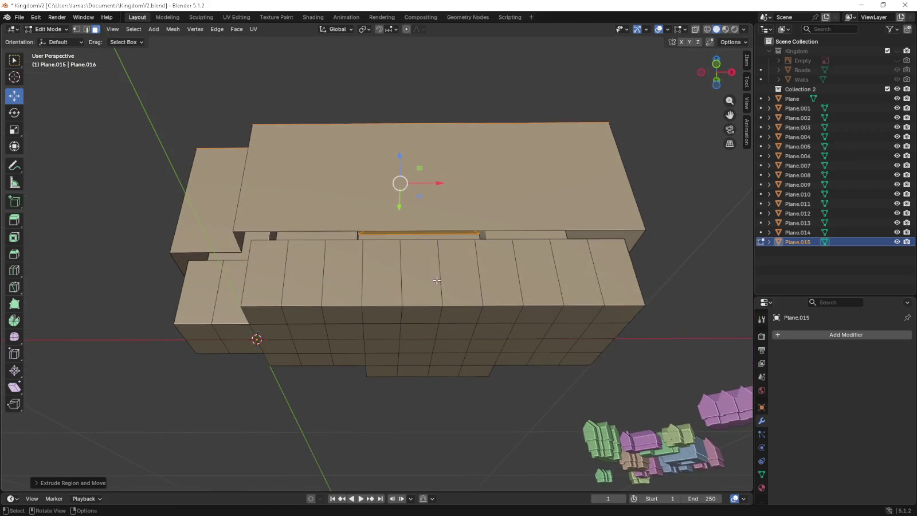
pyautogui.moveTo(421, 252); pyautogui.dragTo(424, 230, button='middle')
# Undo the raised block and two trial raises of the top faces.
pyautogui.hotkey('ctrl', 'z')
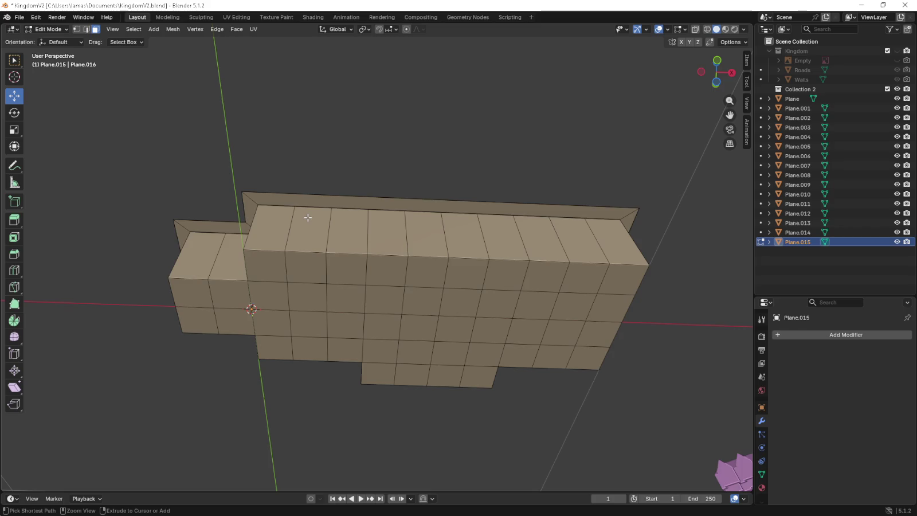
pyautogui.moveTo(308, 218); pyautogui.dragTo(455, 238, button='middle')
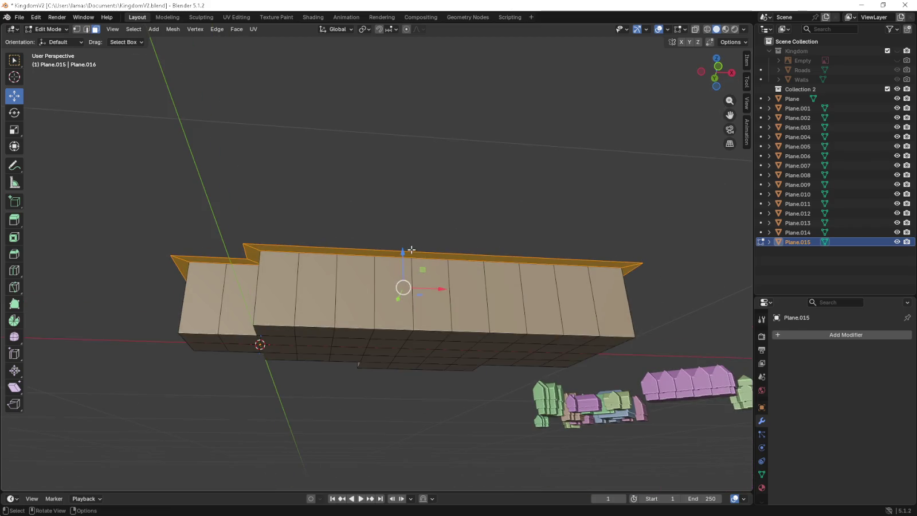
pyautogui.moveTo(411, 250); pyautogui.dragTo(406, 231)
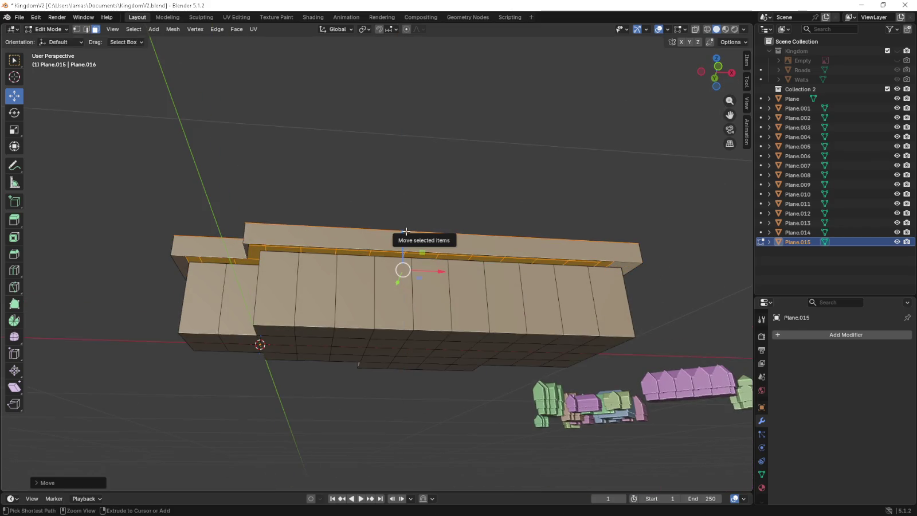
pyautogui.hotkey('ctrl', 'z')
pyautogui.moveTo(403, 254); pyautogui.dragTo(402, 236)
pyautogui.hotkey('ctrl', 'z')
# Extrude the top faces about 0.38 m up in Front view for the upper storey.
pyautogui.press('KP_1')
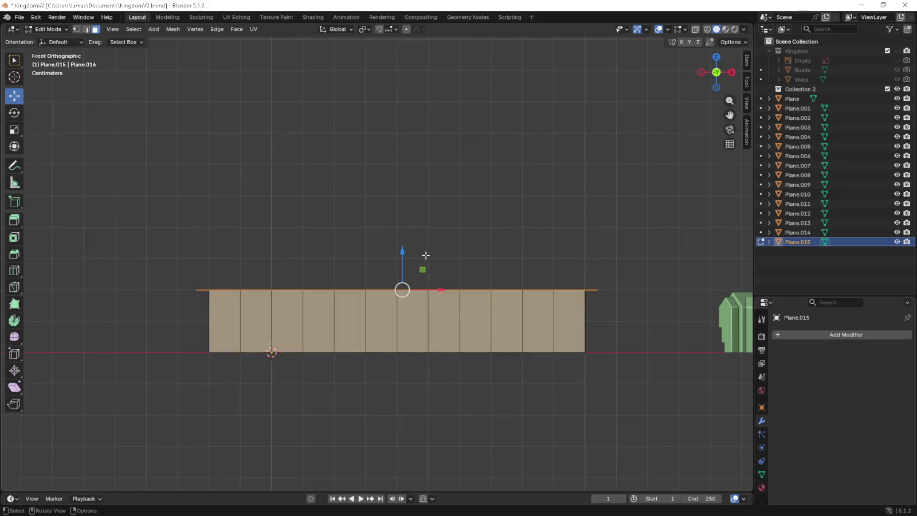
pyautogui.press('e')
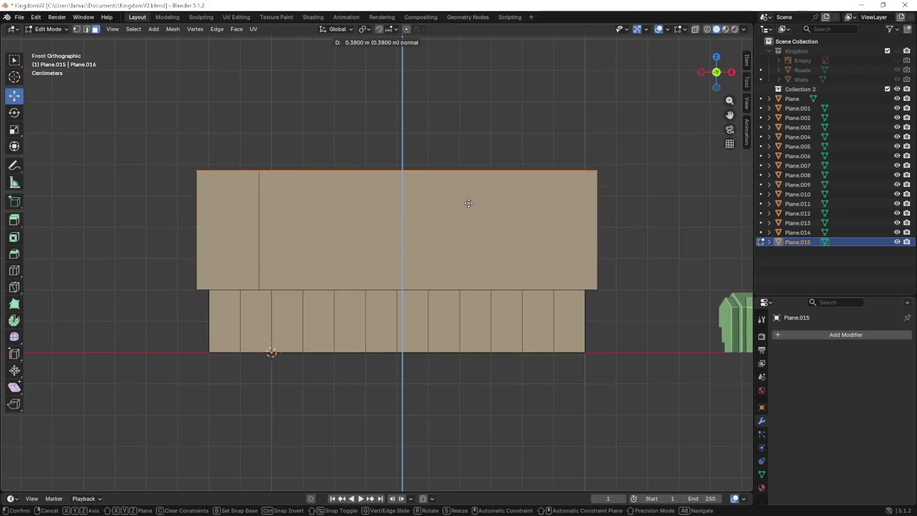
pyautogui.click(469, 196)
pyautogui.moveTo(379, 262); pyautogui.dragTo(399, 268, button='middle')
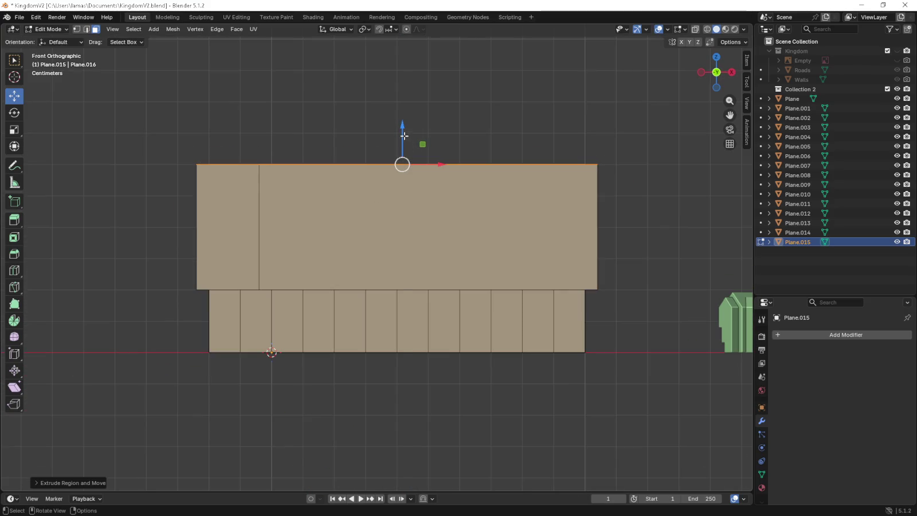
# Lower the upper storey's top faces by 0.2 m and begin selecting the front seam edges.
pyautogui.moveTo(404, 136); pyautogui.dragTo(415, 200)
pyautogui.moveTo(416, 201); pyautogui.dragTo(401, 218, button='middle')
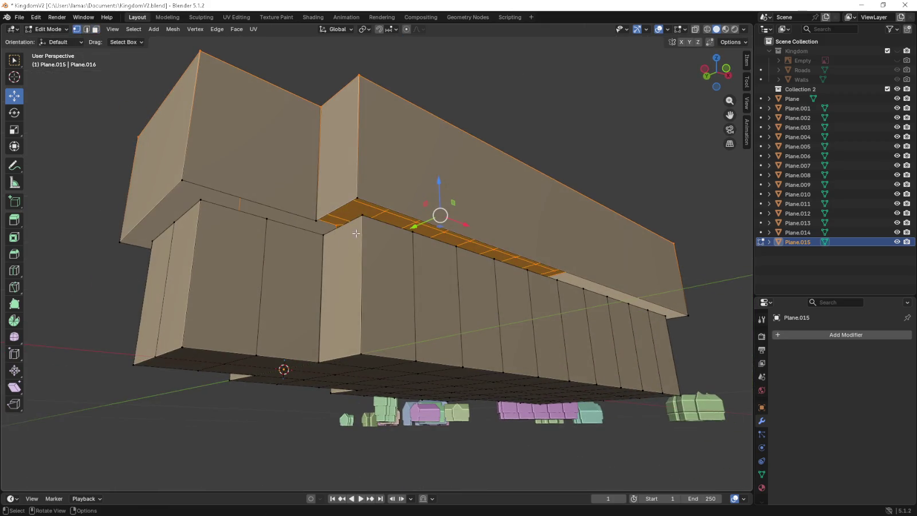
pyautogui.click(362, 215)
pyautogui.keyDown('ctrl'); pyautogui.click(688, 315); pyautogui.keyUp('ctrl')
pyautogui.keyDown('ctrl'); pyautogui.click(380, 200); pyautogui.keyUp('ctrl')
pyautogui.click(363, 215)
pyautogui.keyDown('ctrl'); pyautogui.click(317, 220); pyautogui.keyUp('ctrl')
pyautogui.keyDown('ctrl'); pyautogui.click(373, 201); pyautogui.keyUp('ctrl')
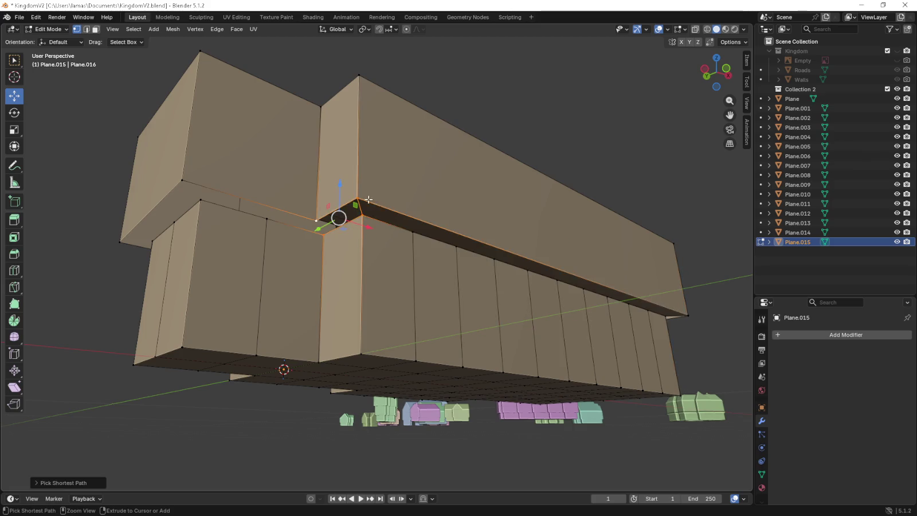
# Extend the seam edge selection around the front pillar corner, undoing an extra edge.
pyautogui.click(320, 239)
pyautogui.keyDown('alt'); pyautogui.click(321, 239); pyautogui.keyUp('alt')
pyautogui.keyDown('alt'); pyautogui.keyDown('shift'); pyautogui.click(317, 222); pyautogui.keyUp('shift'); pyautogui.keyUp('alt')
pyautogui.keyDown('alt'); pyautogui.keyDown('shift'); pyautogui.click(349, 203); pyautogui.keyUp('shift'); pyautogui.keyUp('alt')
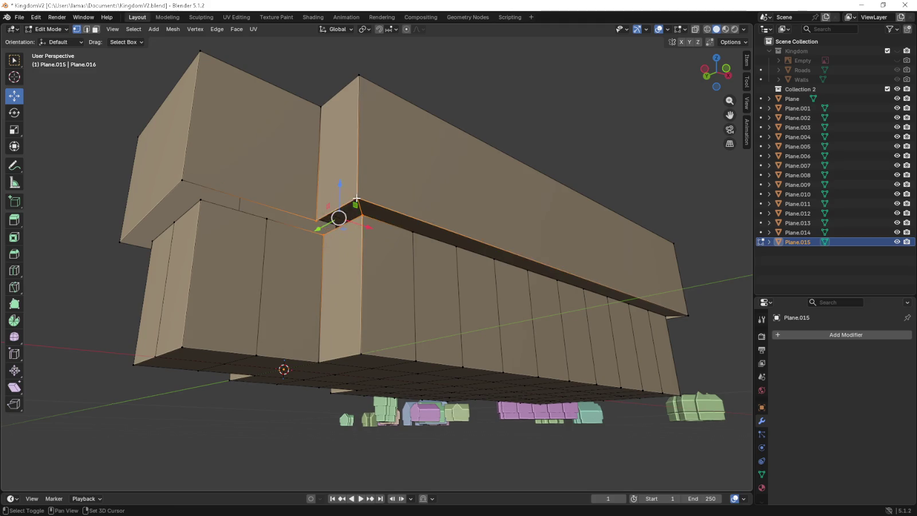
pyautogui.hotkey('ctrl', 'z')
pyautogui.hotkey('ctrl', 'z')
pyautogui.hotkey('ctrl', 'z')
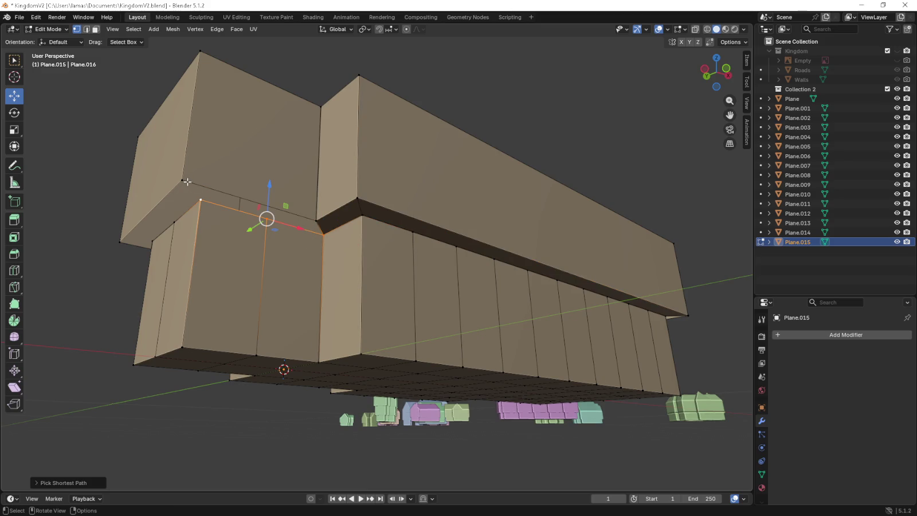
pyautogui.keyDown('alt'); pyautogui.keyDown('shift'); pyautogui.click(202, 206); pyautogui.keyUp('shift'); pyautogui.keyUp('alt')
pyautogui.moveTo(202, 207)
pyautogui.mouseDown(button='middle')
pyautogui.moveTo(325, 228)
pyautogui.moveTo(424, 209)
pyautogui.mouseUp(button='middle')
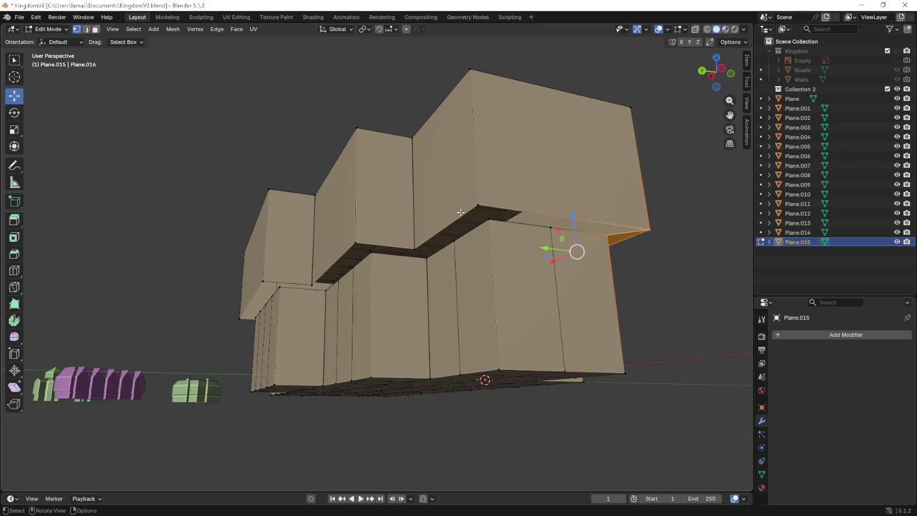
# Select a vertex path along the far-side seam where the two storeys meet.
pyautogui.click(607, 235)
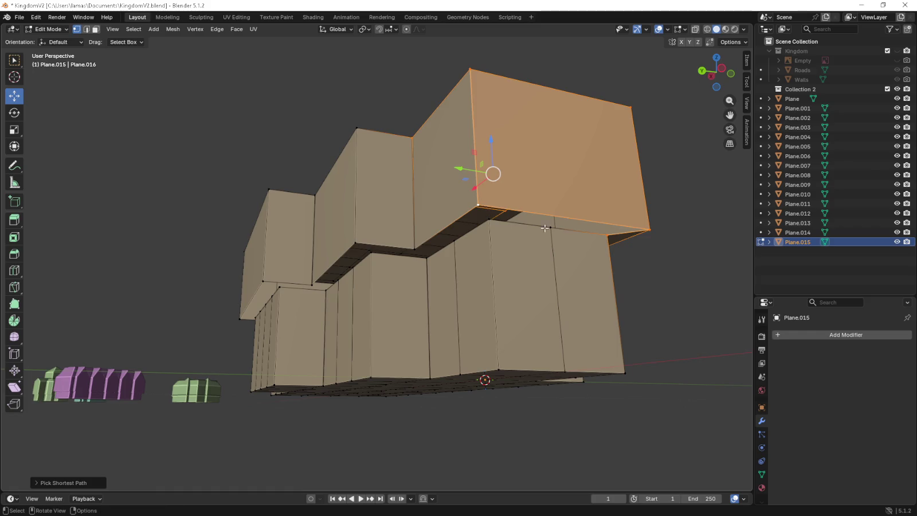
pyautogui.click(487, 220)
pyautogui.keyDown('ctrl'); pyautogui.click(427, 257); pyautogui.keyUp('ctrl')
pyautogui.click(427, 257)
pyautogui.keyDown('ctrl'); pyautogui.click(363, 247); pyautogui.keyUp('ctrl')
pyautogui.keyDown('ctrl'); pyautogui.click(314, 284); pyautogui.keyUp('ctrl')
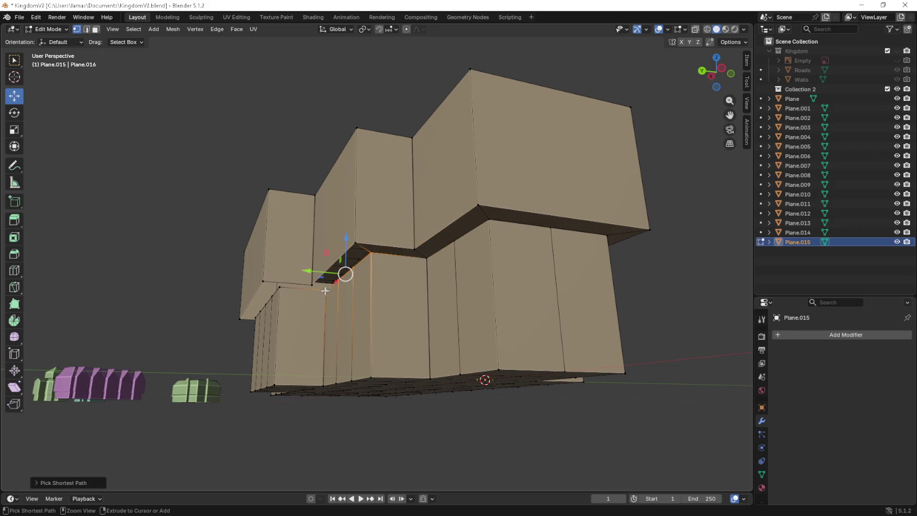
pyautogui.keyDown('ctrl'); pyautogui.click(280, 286); pyautogui.keyUp('ctrl')
pyautogui.keyDown('ctrl'); pyautogui.click(262, 281); pyautogui.keyUp('ctrl')
pyautogui.moveTo(263, 281); pyautogui.dragTo(358, 273, button='middle')
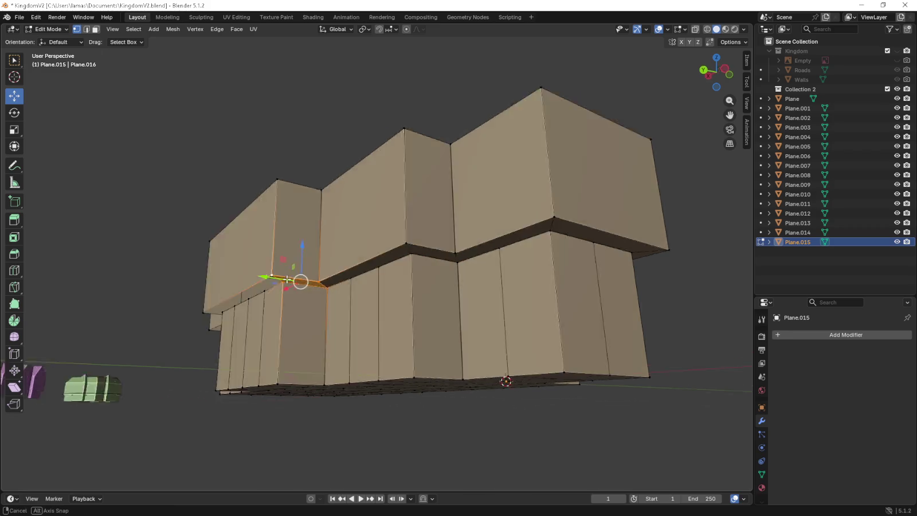
# Extend the seam selection along the edge loop and the left wall's horizontal strip.
pyautogui.keyDown('ctrl'); pyautogui.click(114, 259); pyautogui.keyUp('ctrl')
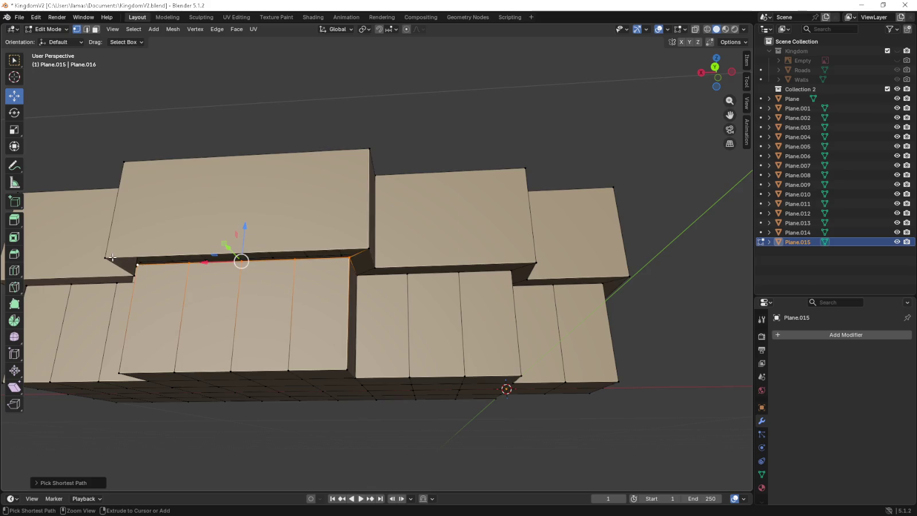
pyautogui.moveTo(143, 265); pyautogui.dragTo(267, 259, button='middle')
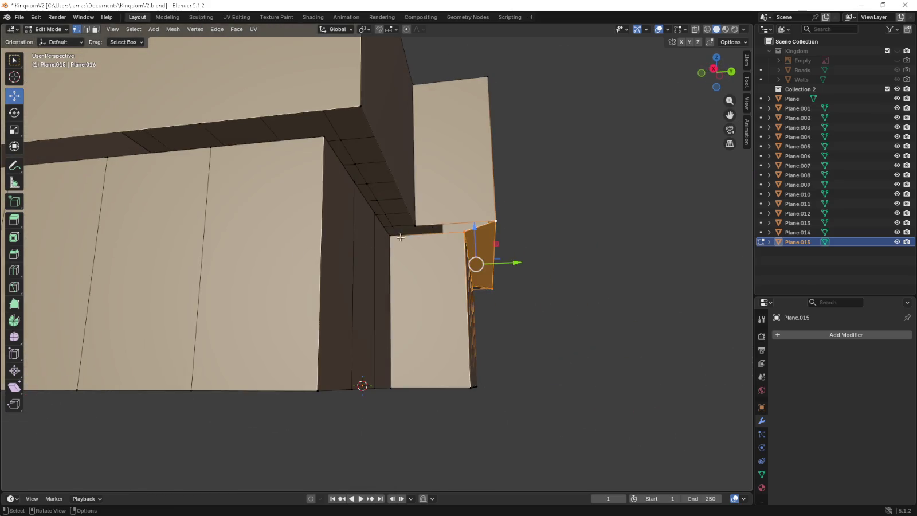
pyautogui.keyDown('shift'); pyautogui.click(467, 230); pyautogui.keyUp('shift')
pyautogui.moveTo(435, 205)
pyautogui.mouseDown(button='middle')
pyautogui.moveTo(394, 225)
pyautogui.moveTo(252, 244)
pyautogui.moveTo(136, 209)
pyautogui.mouseUp(button='middle')
pyautogui.click(87, 166)
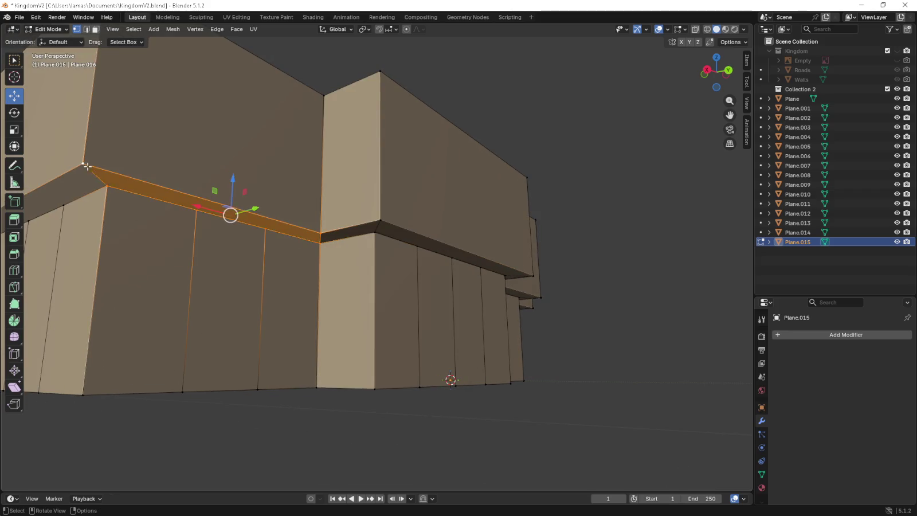
pyautogui.moveTo(87, 165); pyautogui.dragTo(140, 170, button='middle')
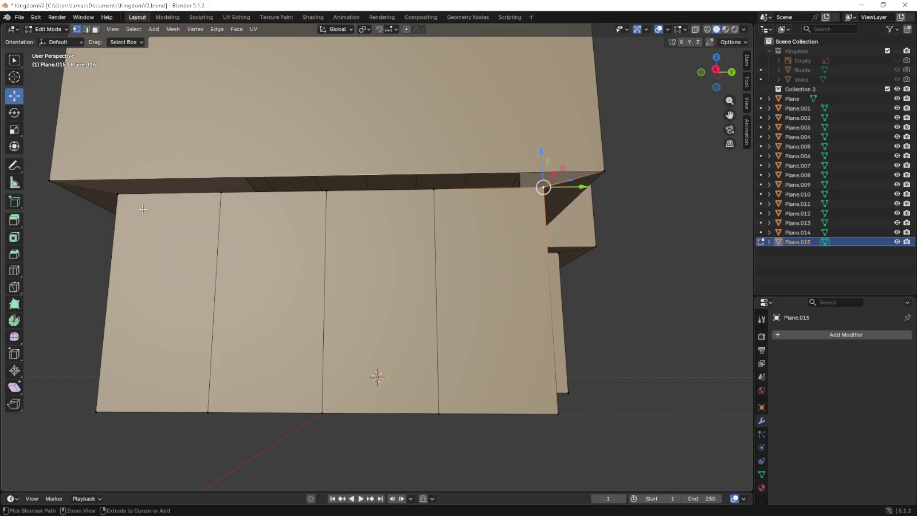
pyautogui.keyDown('ctrl'); pyautogui.click(118, 195); pyautogui.keyUp('ctrl')
pyautogui.keyDown('ctrl'); pyautogui.click(69, 172); pyautogui.keyUp('ctrl')
pyautogui.moveTo(514, 173)
pyautogui.mouseDown(button='middle')
pyautogui.moveTo(321, 171)
pyautogui.moveTo(388, 226)
pyautogui.mouseUp(button='middle')
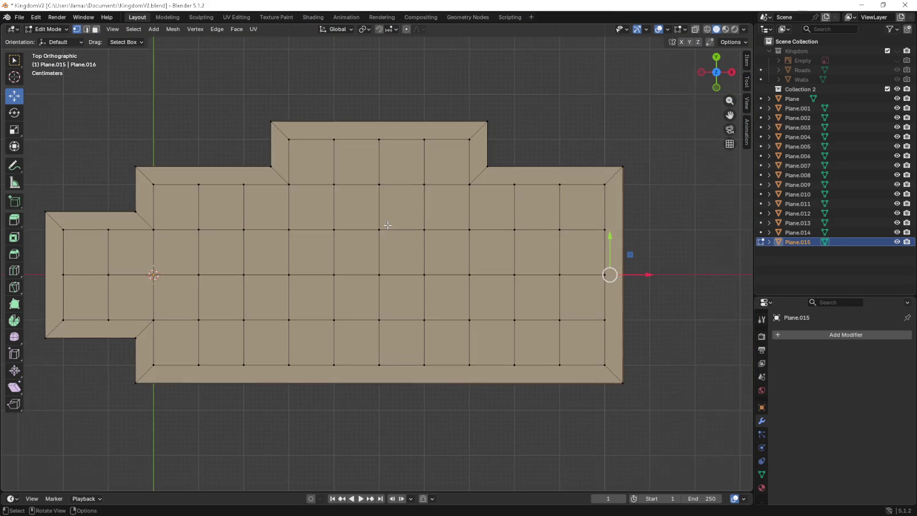
# Add a loop cut across the upper storey's top section, then view it from the front and right.
pyautogui.moveTo(306, 284); pyautogui.dragTo(335, 259, button='middle')
pyautogui.hotkey('ctrl', 'r')
pyautogui.click(409, 112)
pyautogui.click(411, 119)
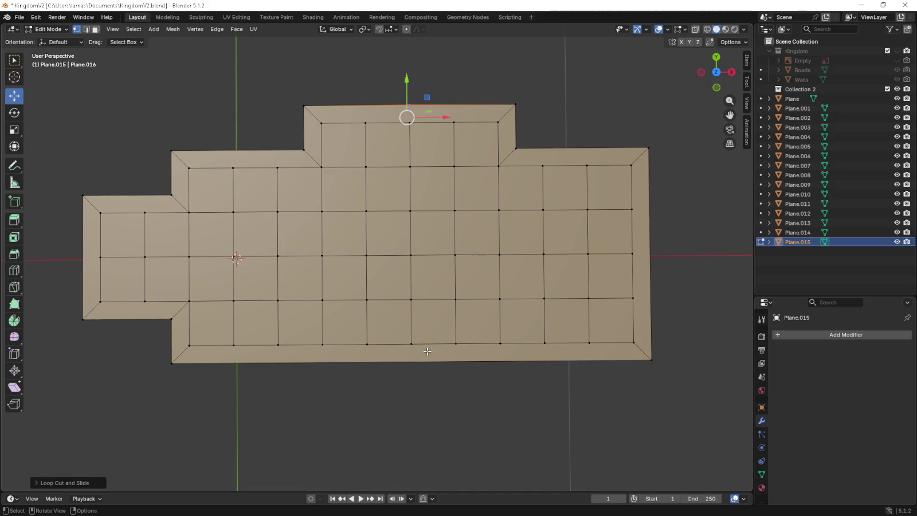
pyautogui.moveTo(261, 241); pyautogui.dragTo(252, 238, button='middle')
pyautogui.moveTo(388, 192); pyautogui.dragTo(458, 188, button='middle')
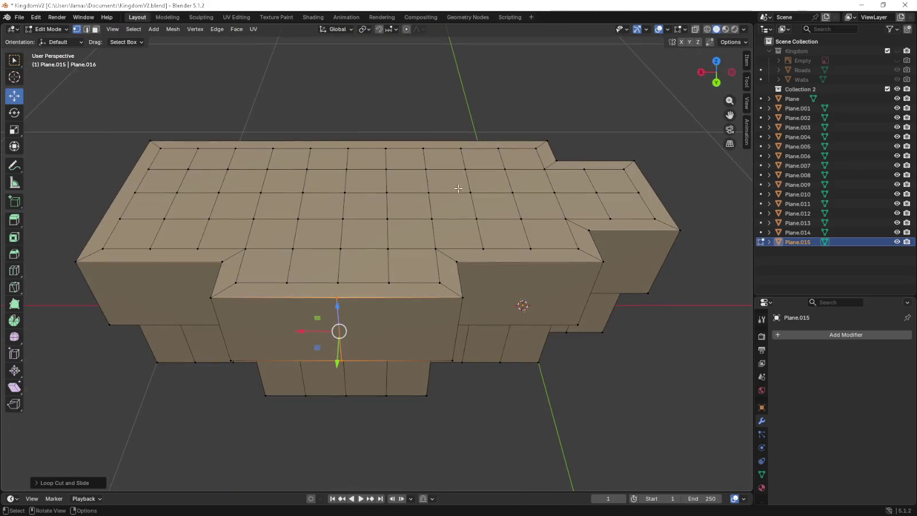
pyautogui.click(336, 301)
pyautogui.press('KP_1')
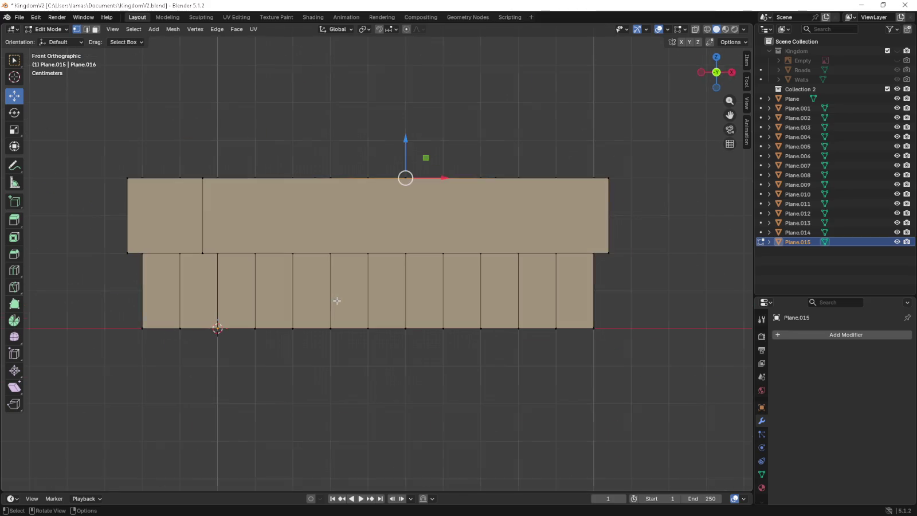
pyautogui.press('KP_3')
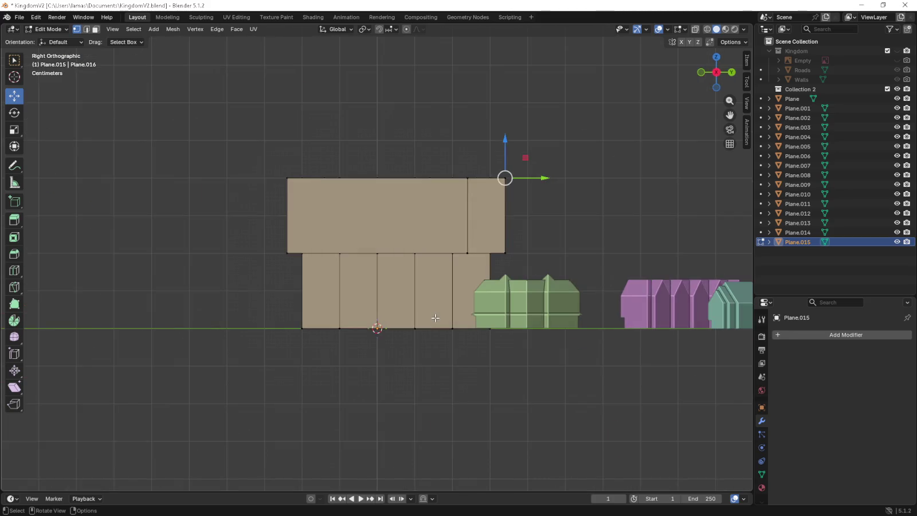
pyautogui.press('KP_6')
pyautogui.press('KP_6')
pyautogui.press('KP_6')
pyautogui.press('KP_6')
pyautogui.press('KP_6')
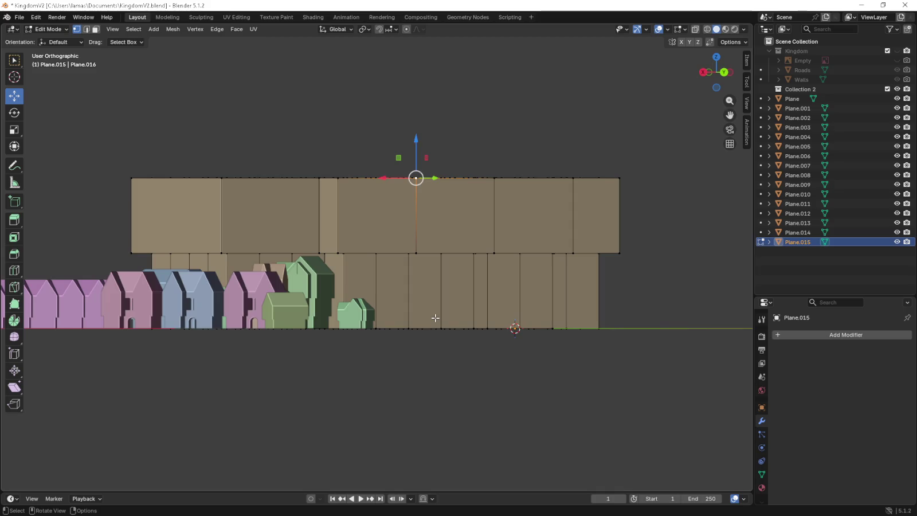
pyautogui.press('KP_6')
pyautogui.press('KP_6')
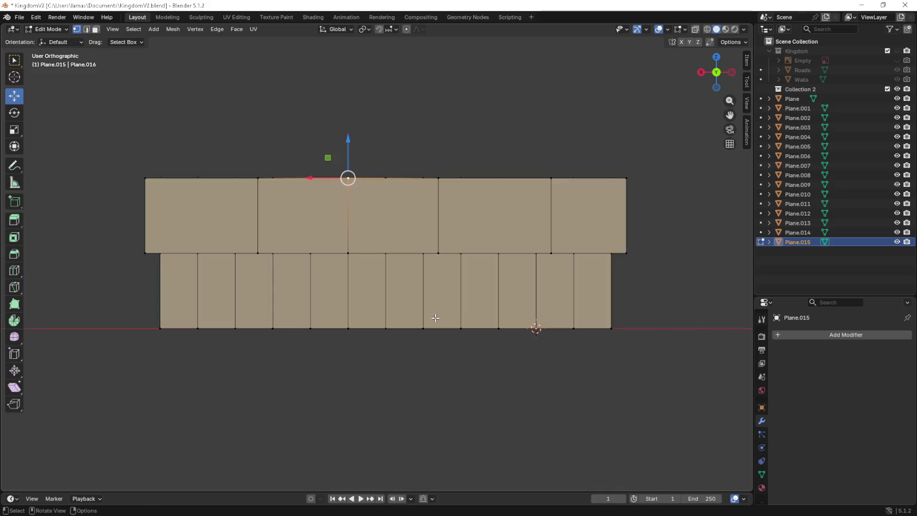
# Extrude the middle top-edge vertex, entering 0.3 then clearing it back to 0, in orthographic view.
pyautogui.press('g')
pyautogui.press('Tab')
pyautogui.press('Tab')
pyautogui.write('0.3')
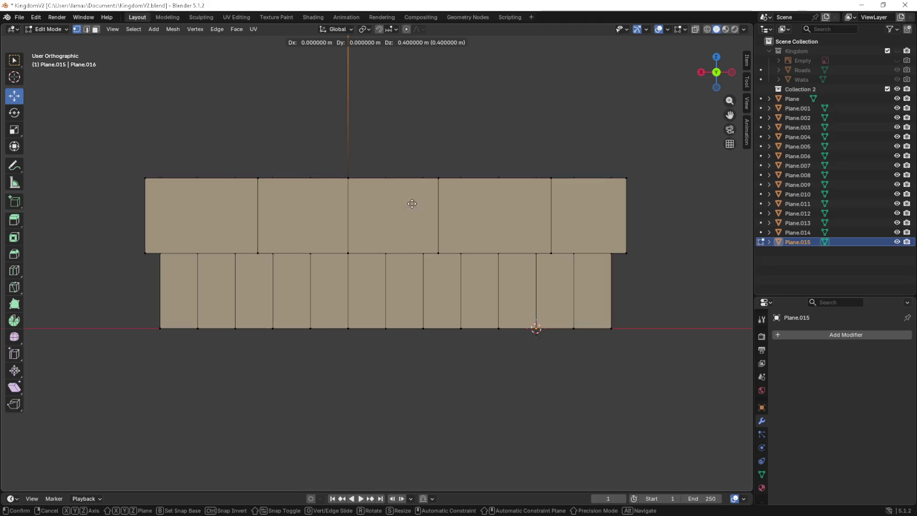
pyautogui.press('BackSpace')
pyautogui.press('BackSpace')
pyautogui.press('BackSpace')
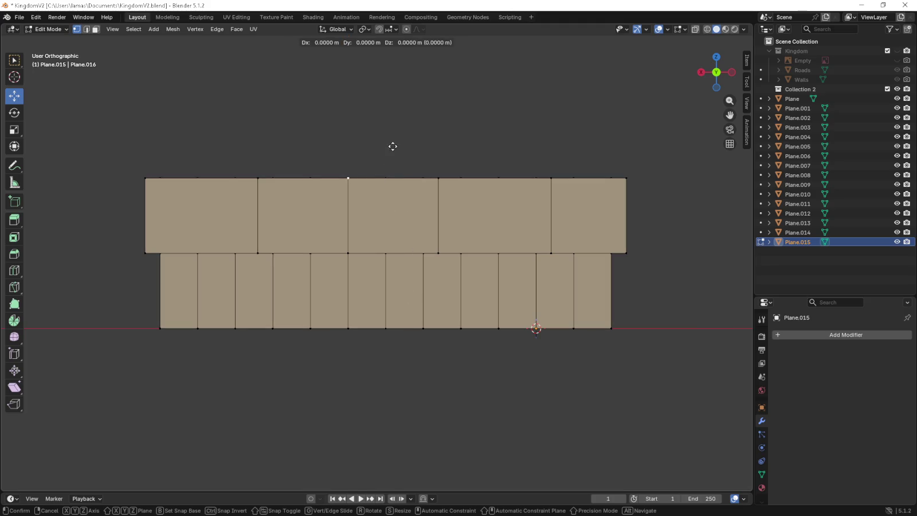
pyautogui.click(394, 117)
pyautogui.moveTo(393, 117); pyautogui.dragTo(385, 262, button='middle')
pyautogui.press('KP_5')
pyautogui.scroll(1, 330, 301)
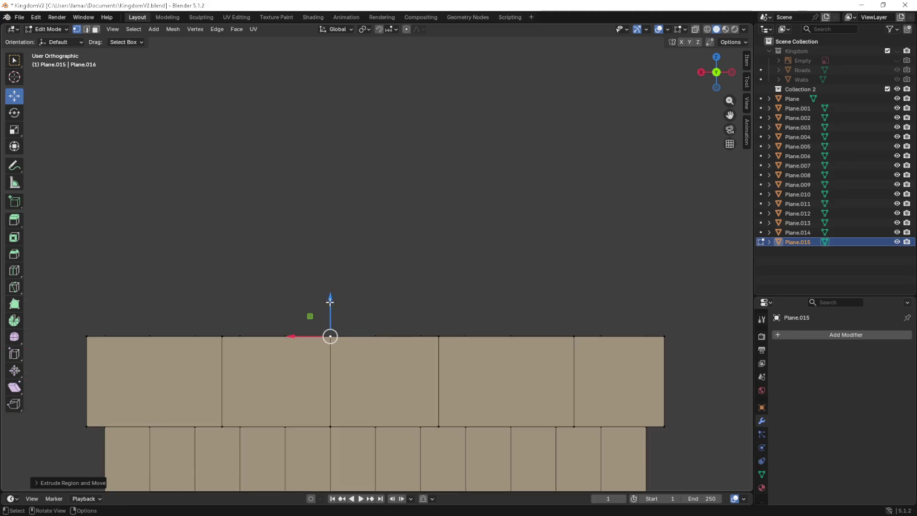
# Undo the zero-height extrusion and extrude the corner vertex up into a gable peak in Right Ortho.
pyautogui.moveTo(331, 301); pyautogui.dragTo(334, 250)
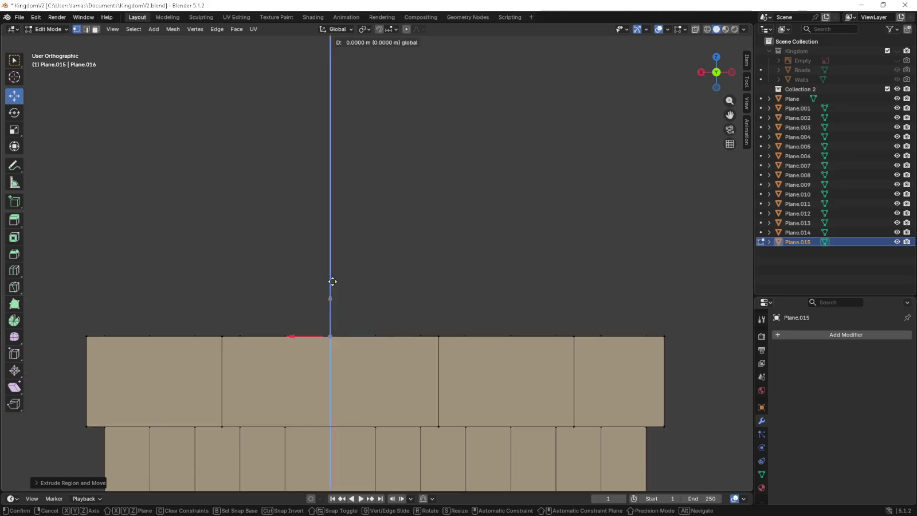
pyautogui.rightClick(342, 168)
pyautogui.hotkey('ctrl', 'z')
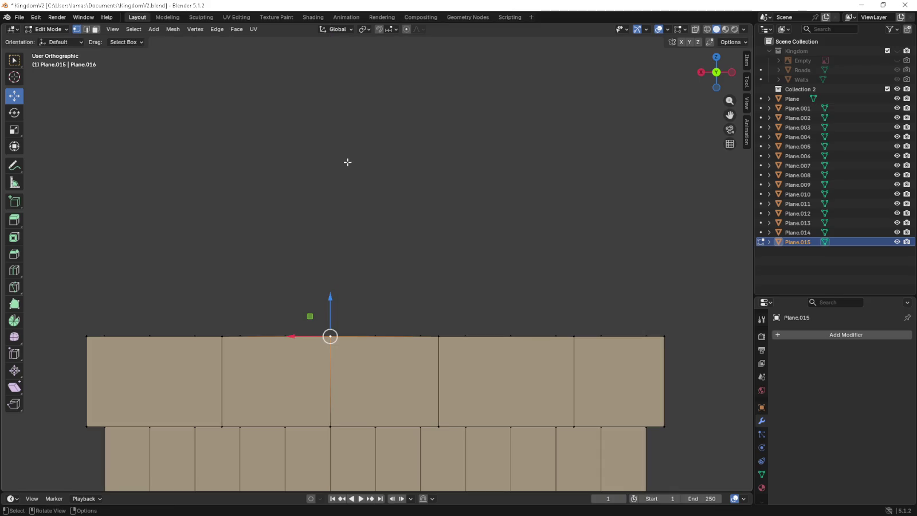
pyautogui.moveTo(347, 162); pyautogui.dragTo(367, 247, button='middle')
pyautogui.press('KP_3')
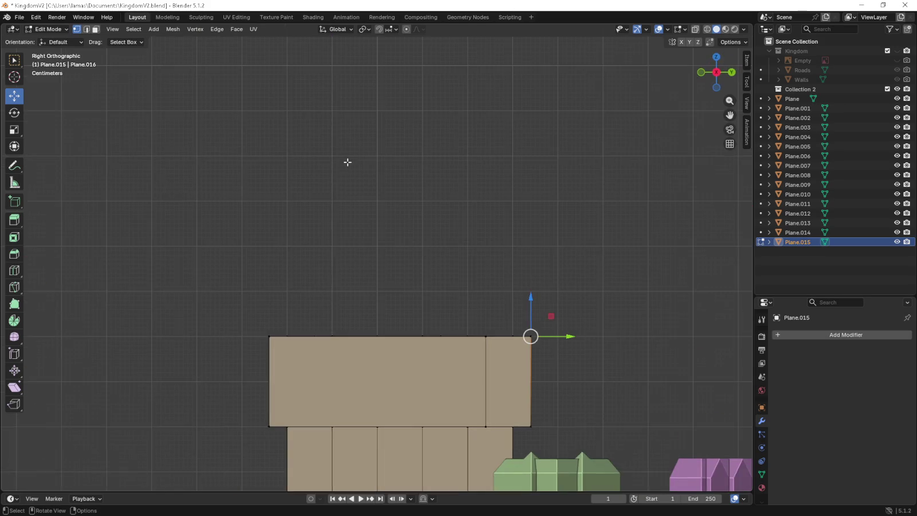
pyautogui.keyDown('shift'); pyautogui.moveTo(659, 371); pyautogui.dragTo(533, 339, button='middle'); pyautogui.keyUp('shift')
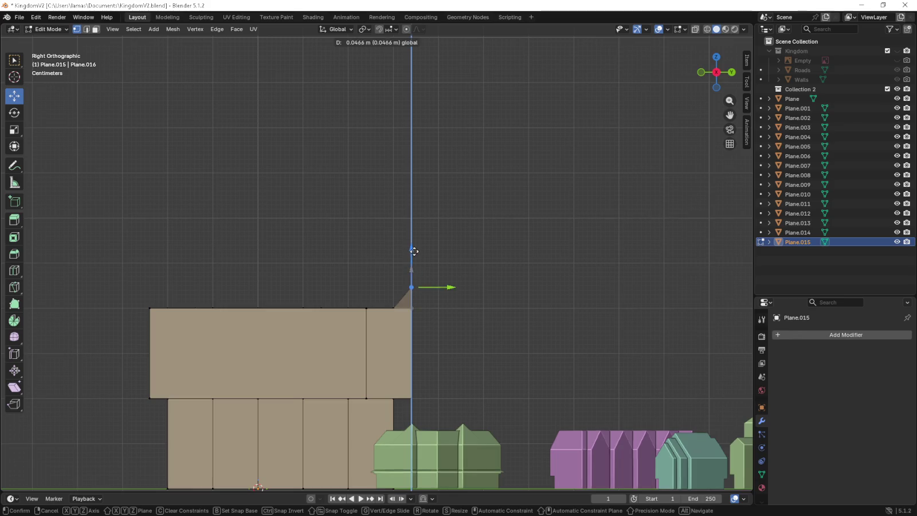
pyautogui.scroll(3, 474, 295)
pyautogui.press('e')
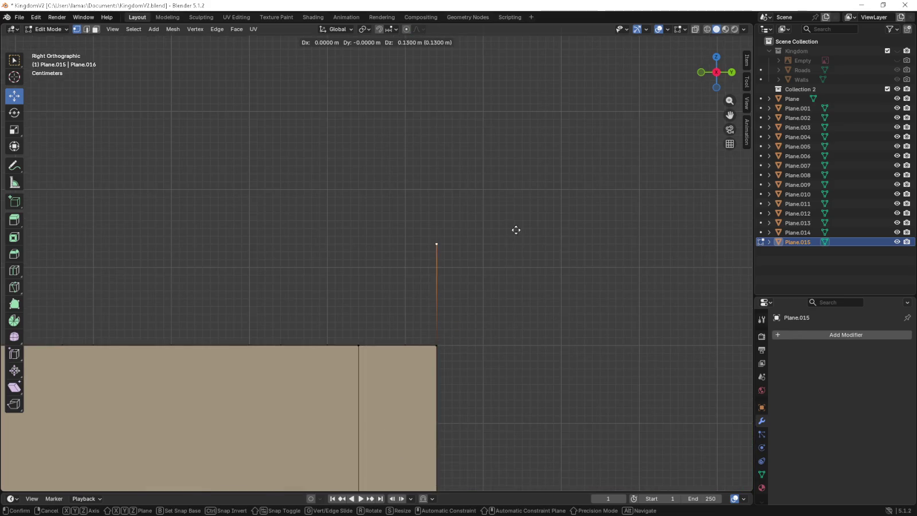
pyautogui.click(515, 178)
# Fill a triangular face between the roof corner, an edge vertex and the peak.
pyautogui.moveTo(516, 178)
pyautogui.mouseDown(button='middle')
pyautogui.moveTo(479, 190)
pyautogui.moveTo(473, 201)
pyautogui.mouseUp(button='middle')
pyautogui.click(384, 342)
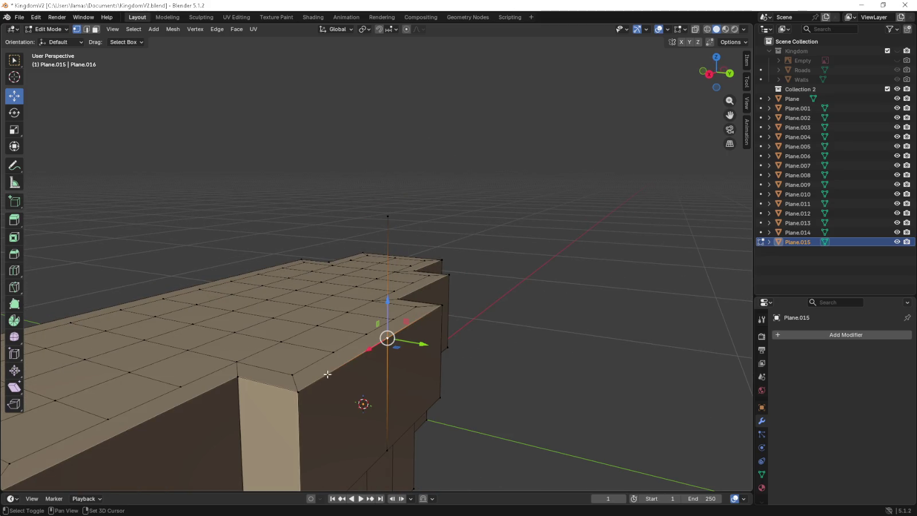
pyautogui.keyDown('shift'); pyautogui.click(299, 391); pyautogui.keyUp('shift')
pyautogui.keyDown('shift'); pyautogui.click(387, 216); pyautogui.keyUp('shift')
pyautogui.press('f')
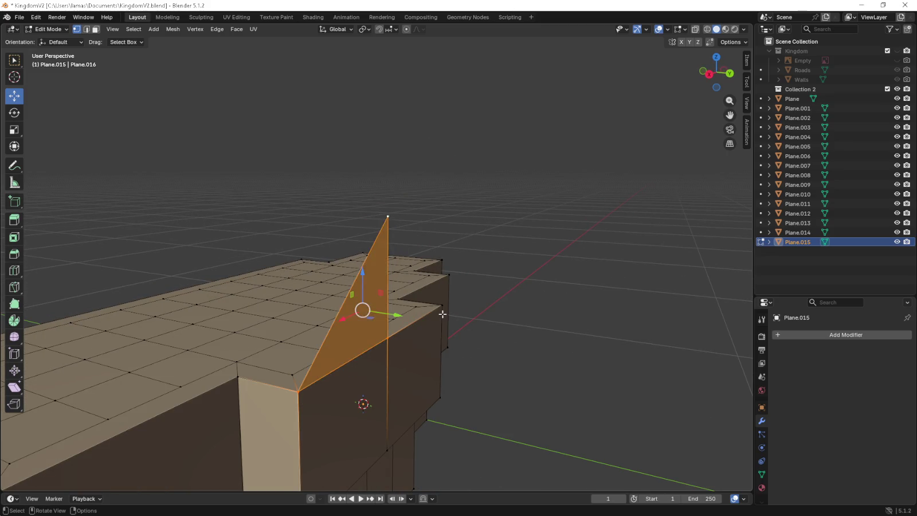
# Select the opposite corner and peak vertices for the gable's second sloped face.
pyautogui.click(442, 306)
pyautogui.keyDown('shift'); pyautogui.click(393, 319); pyautogui.keyUp('shift')
pyautogui.keyDown('shift'); pyautogui.click(441, 305); pyautogui.keyUp('shift')
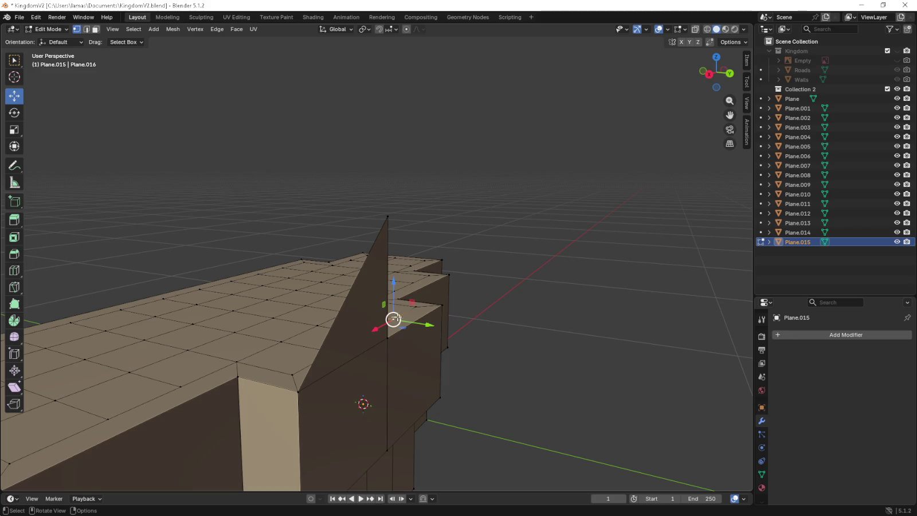
pyautogui.keyDown('shift'); pyautogui.click(440, 306); pyautogui.keyUp('shift')
pyautogui.keyDown('shift'); pyautogui.click(387, 217); pyautogui.keyUp('shift')
pyautogui.moveTo(390, 217)
pyautogui.mouseDown(button='middle')
pyautogui.moveTo(374, 287)
pyautogui.moveTo(323, 283)
pyautogui.mouseUp(button='middle')
pyautogui.click(308, 210)
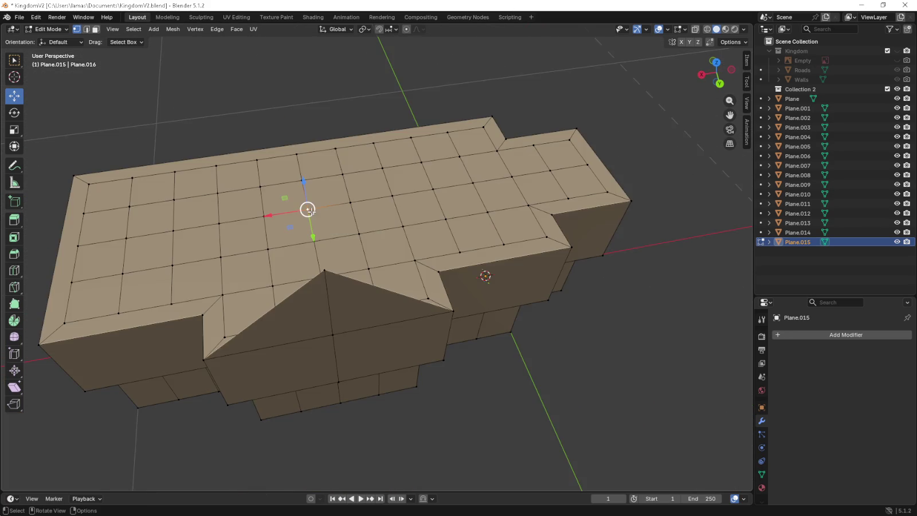
pyautogui.press('KP_1')
# Raise a vertex toward the peak and select the roof edge vertices on the far side.
pyautogui.press('g')
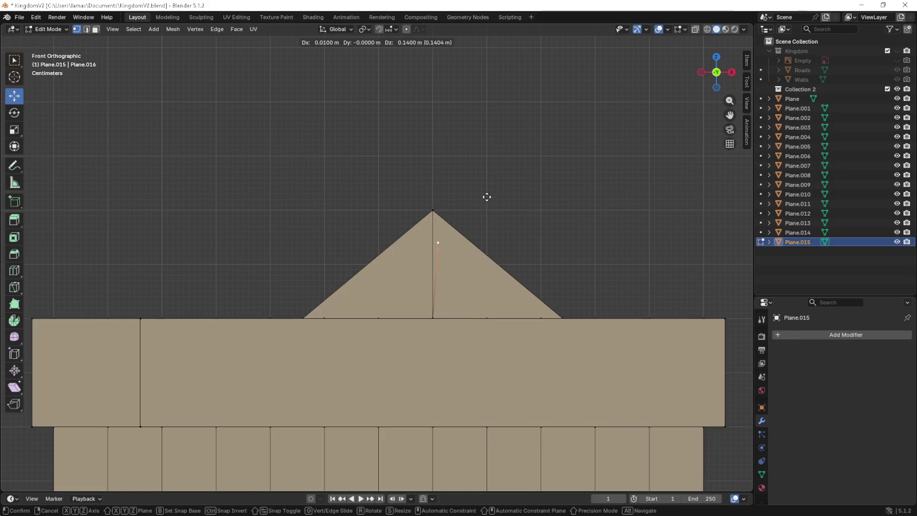
pyautogui.click(481, 164)
pyautogui.moveTo(480, 164); pyautogui.dragTo(115, 296, button='middle')
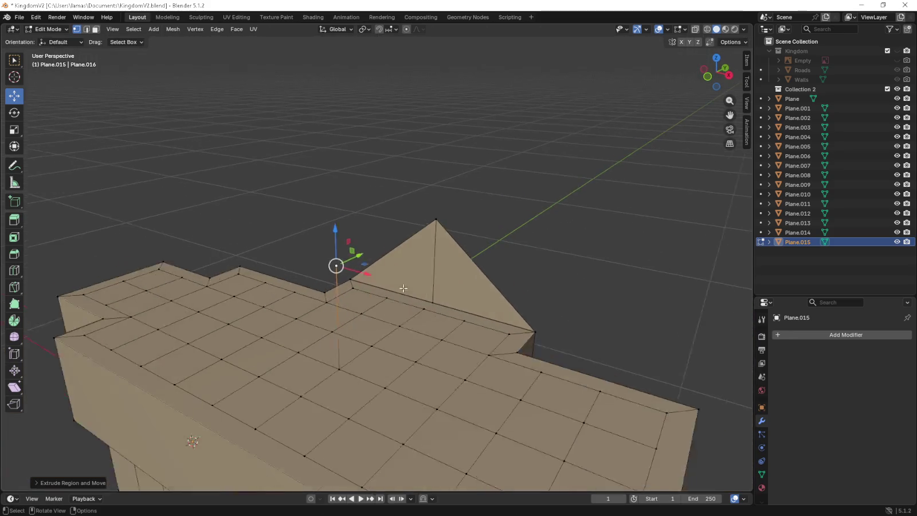
pyautogui.click(138, 299)
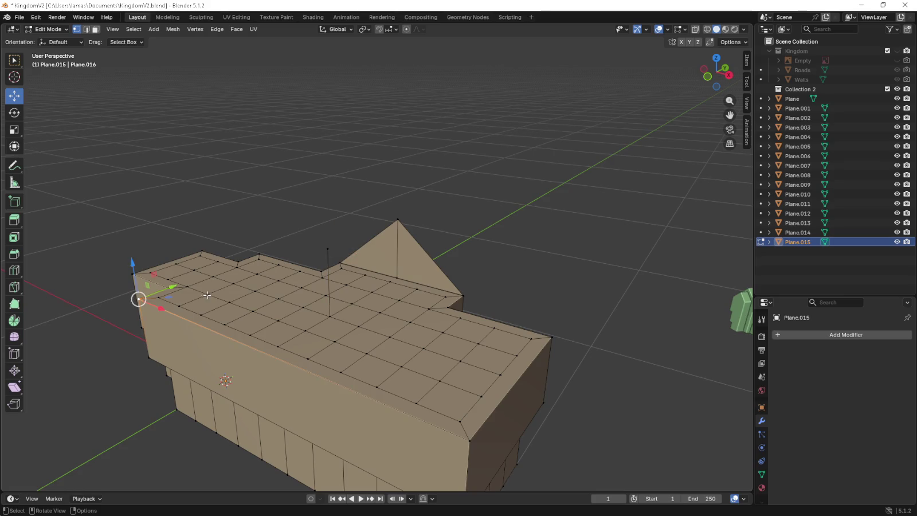
pyautogui.moveTo(205, 294); pyautogui.dragTo(235, 305, button='middle')
pyautogui.click(363, 274)
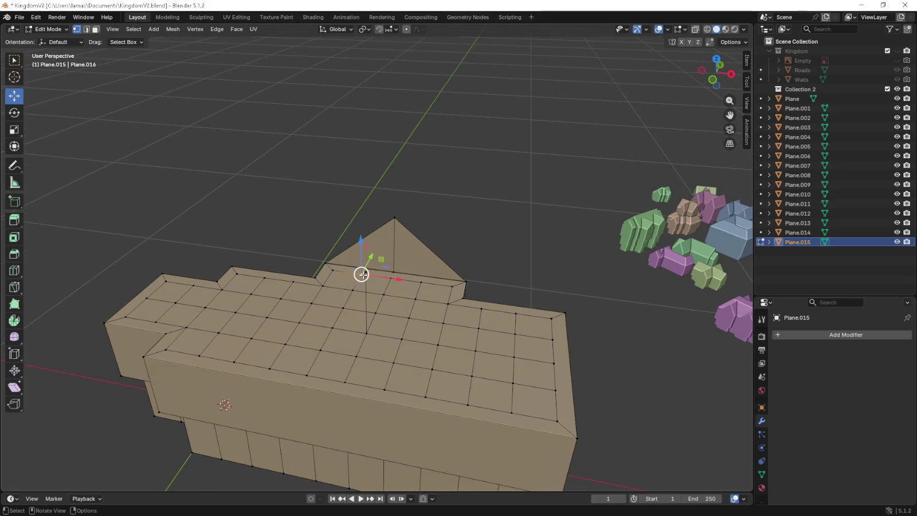
pyautogui.click(367, 273)
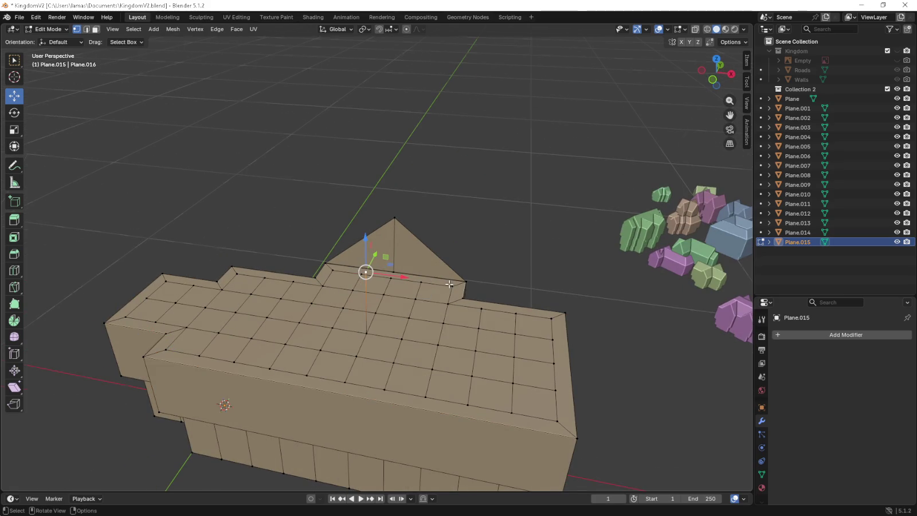
# In top view, slide the roof edge vertex 0.3 m to the left.
pyautogui.press('KP_7')
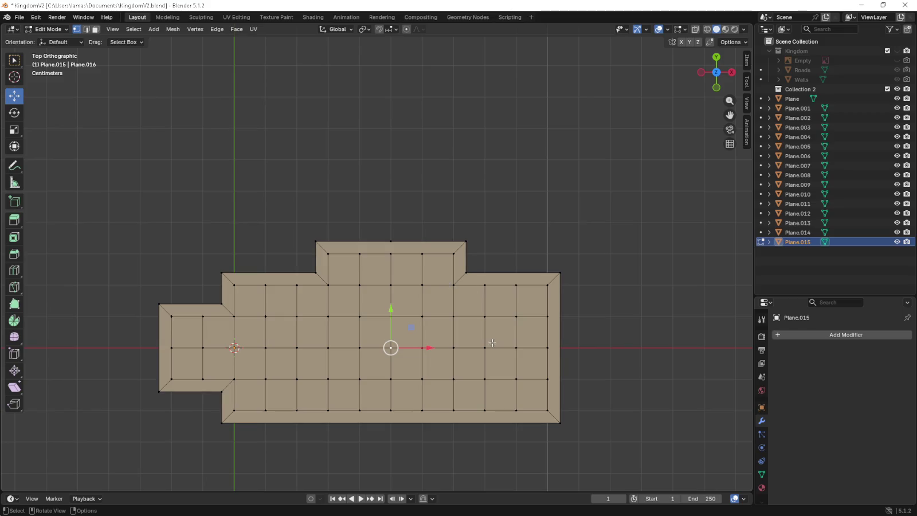
pyautogui.press('g')
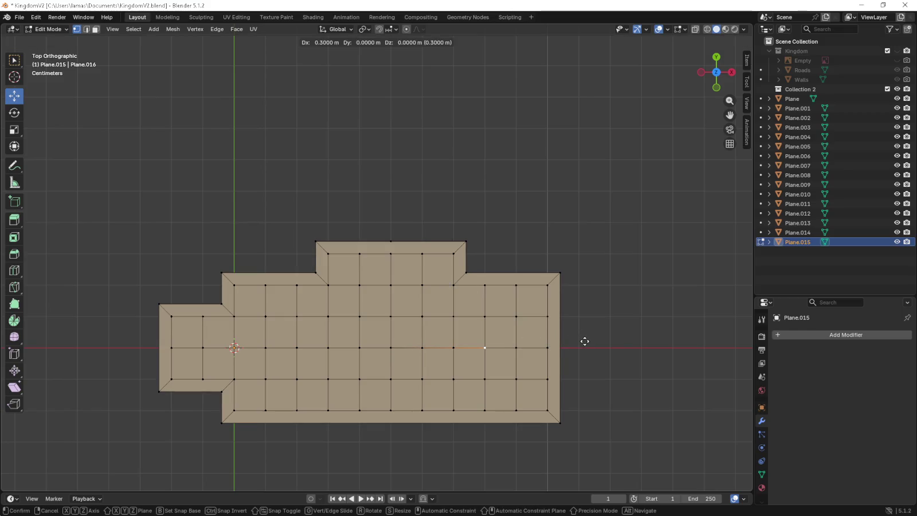
pyautogui.click(585, 341)
pyautogui.hotkey('ctrl', 'z')
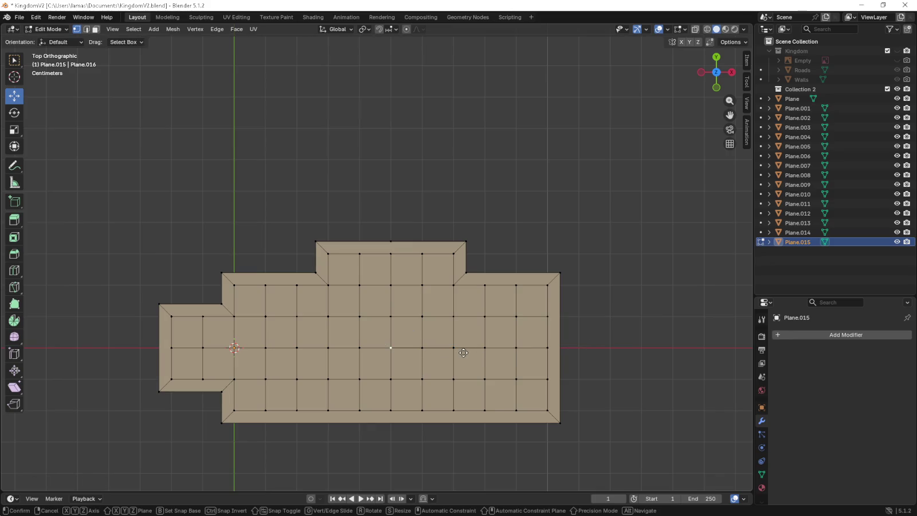
pyautogui.press('g')
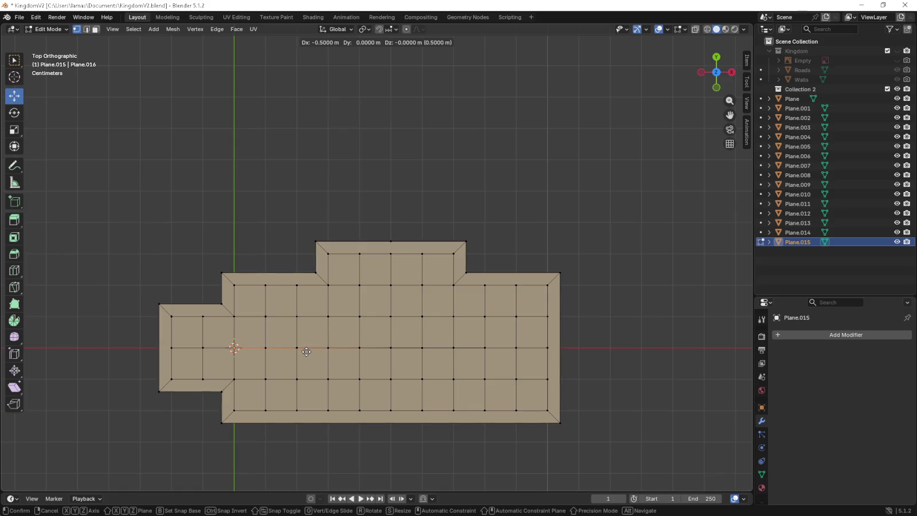
pyautogui.click(370, 352)
pyautogui.moveTo(373, 356); pyautogui.dragTo(376, 284, button='middle')
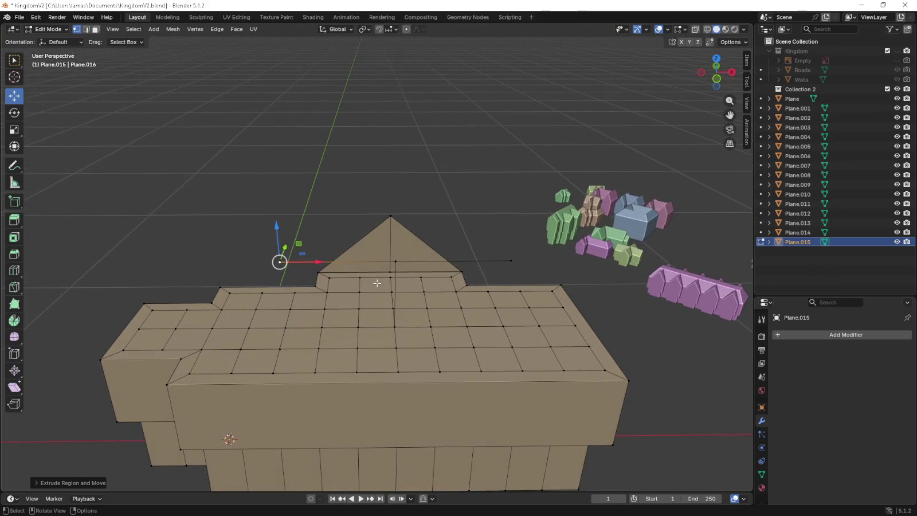
pyautogui.moveTo(260, 303); pyautogui.dragTo(292, 303, button='middle')
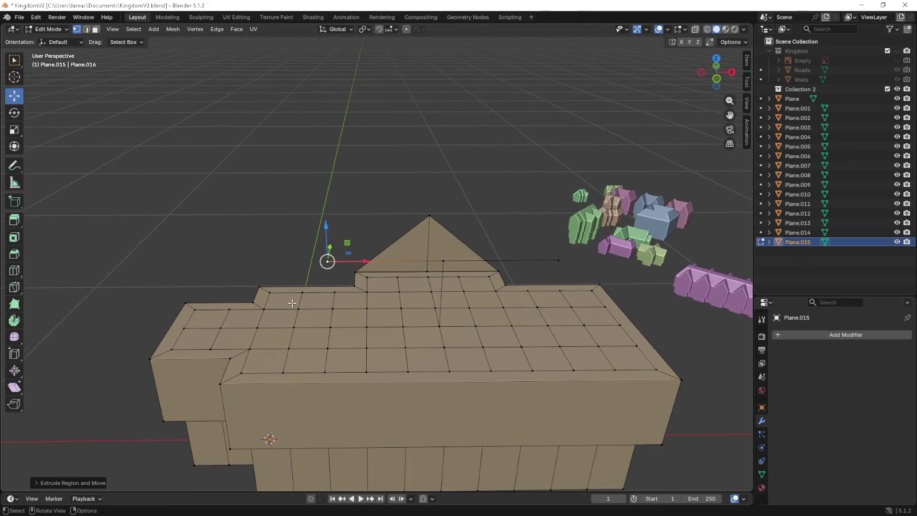
# Add a loop cut across the roof and extrude a vertex 0.1 m upward in front view.
pyautogui.hotkey('ctrl', 'r')
pyautogui.click(173, 322)
pyautogui.moveTo(177, 322); pyautogui.dragTo(286, 312, button='middle')
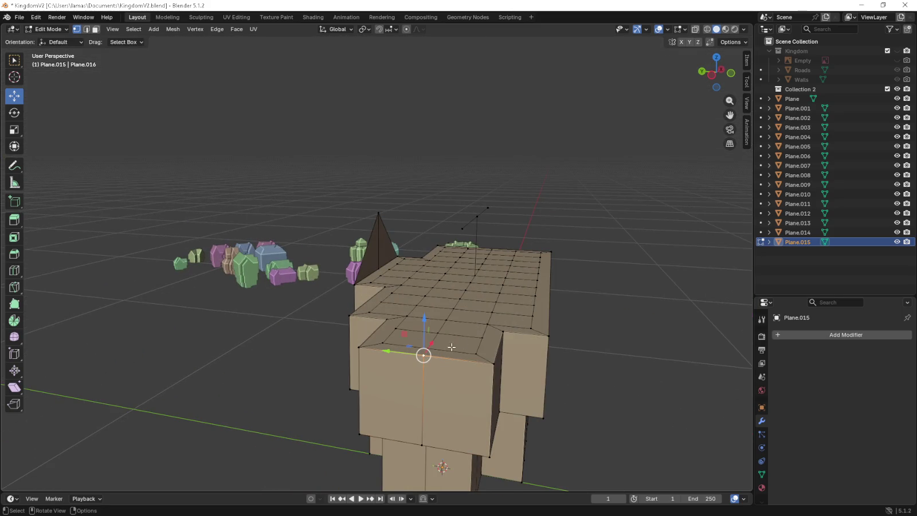
pyautogui.press('KP_1')
pyautogui.press('s')
pyautogui.press('Escape')
pyautogui.press('e')
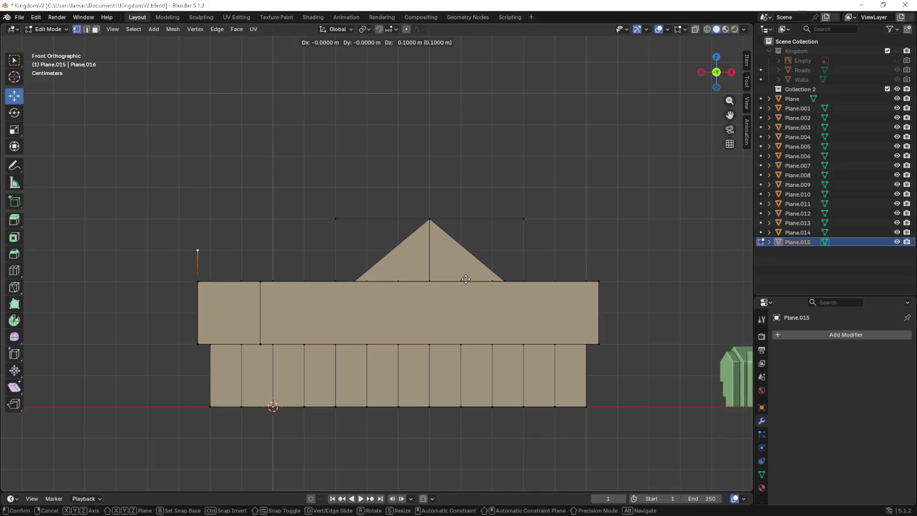
pyautogui.click(467, 279)
pyautogui.moveTo(409, 283)
pyautogui.mouseDown(button='middle')
pyautogui.moveTo(359, 292)
pyautogui.moveTo(508, 380)
pyautogui.mouseUp(button='middle')
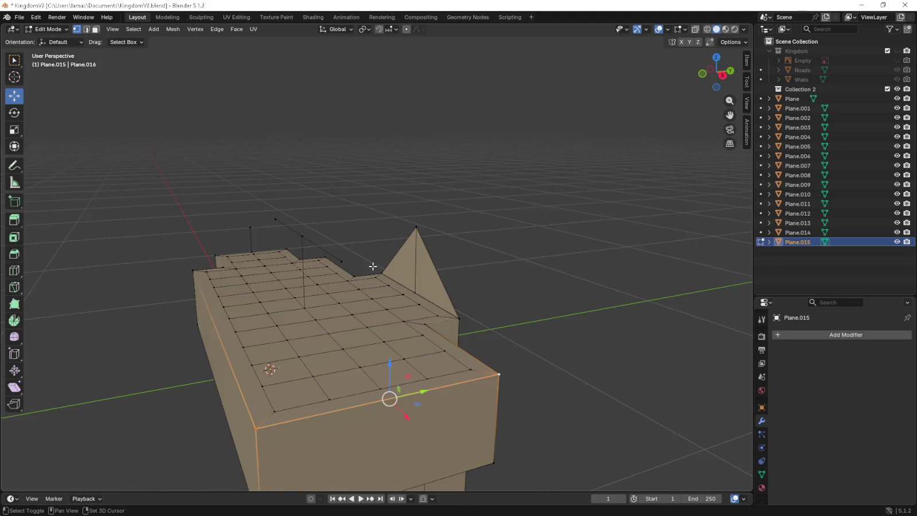